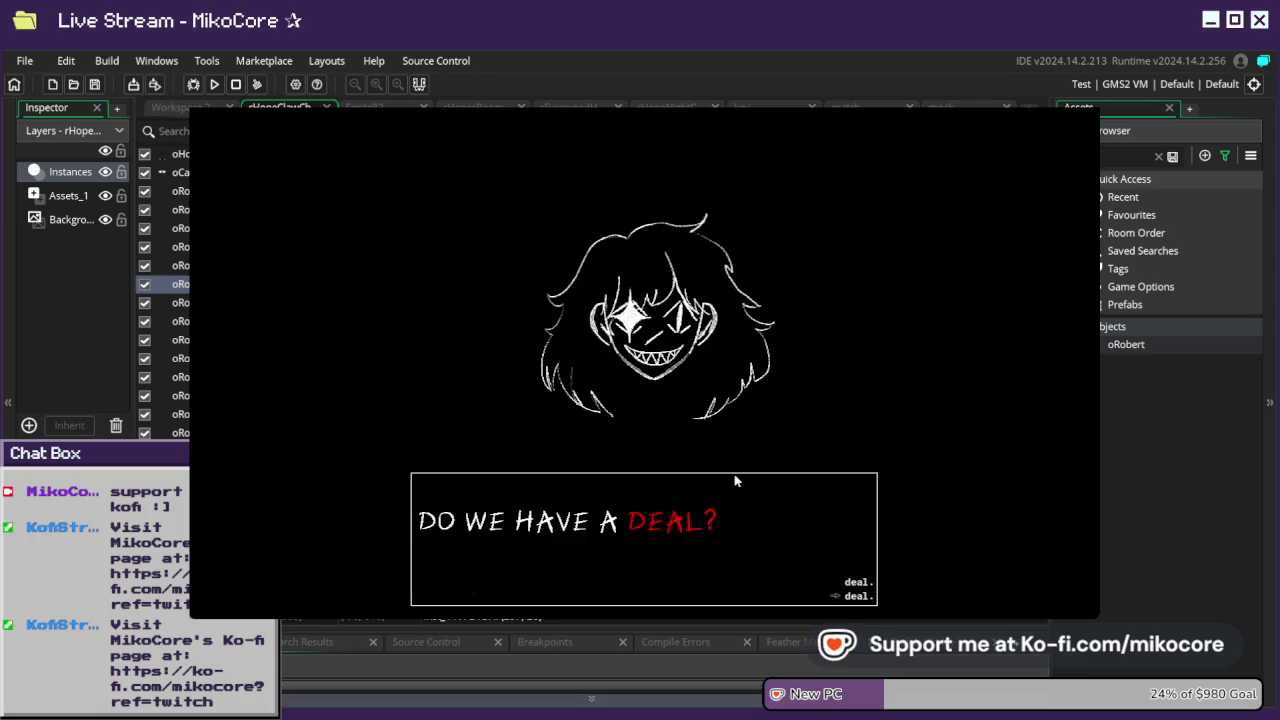
- Choose the 'deal.' answer and accept it to start the claw chase
key(Up)
key(Return)
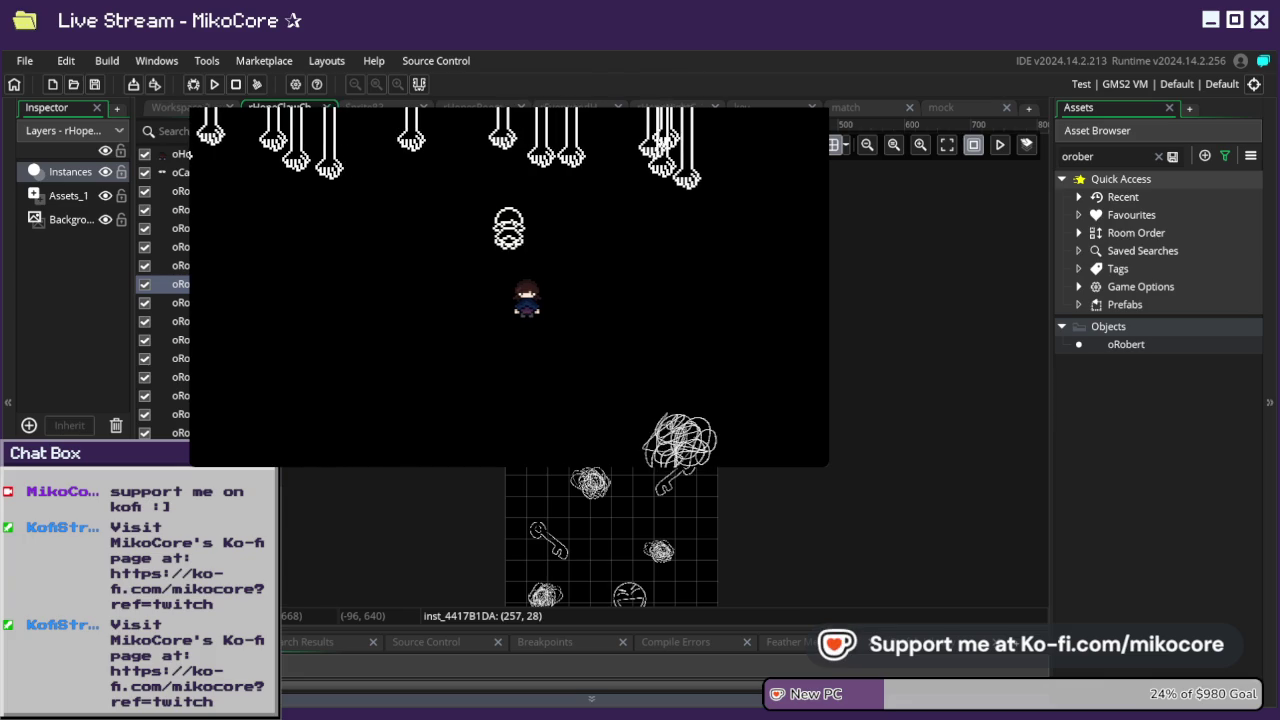
- Close the game and change the first oRobert's shake_timer upper bound from 8000 to 5000
click(101, 321)
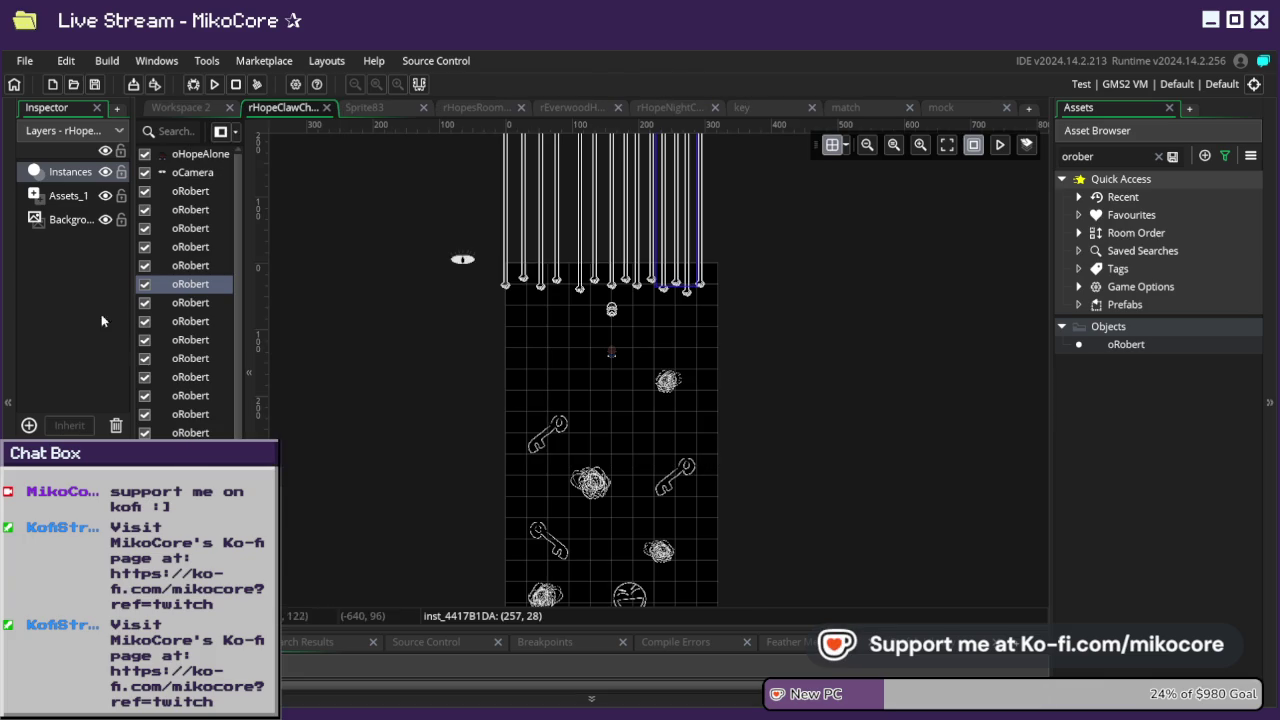
right_click(185, 295)
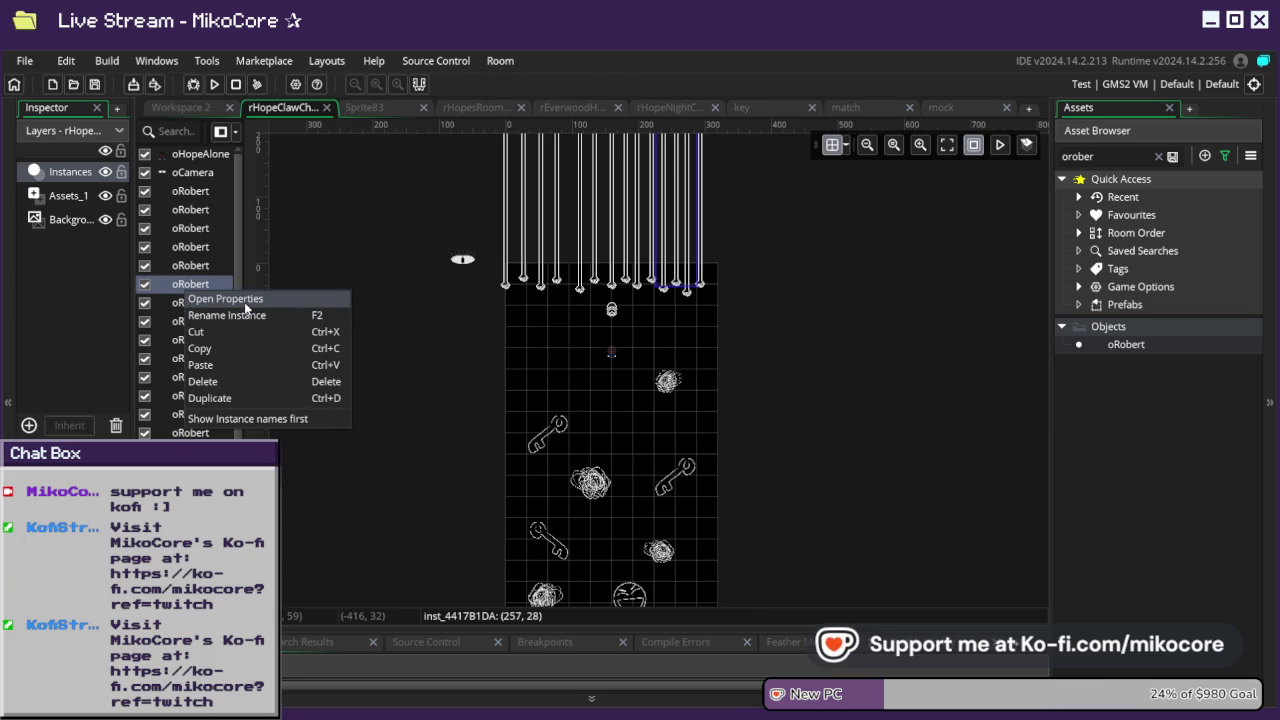
click(244, 302)
click(644, 331)
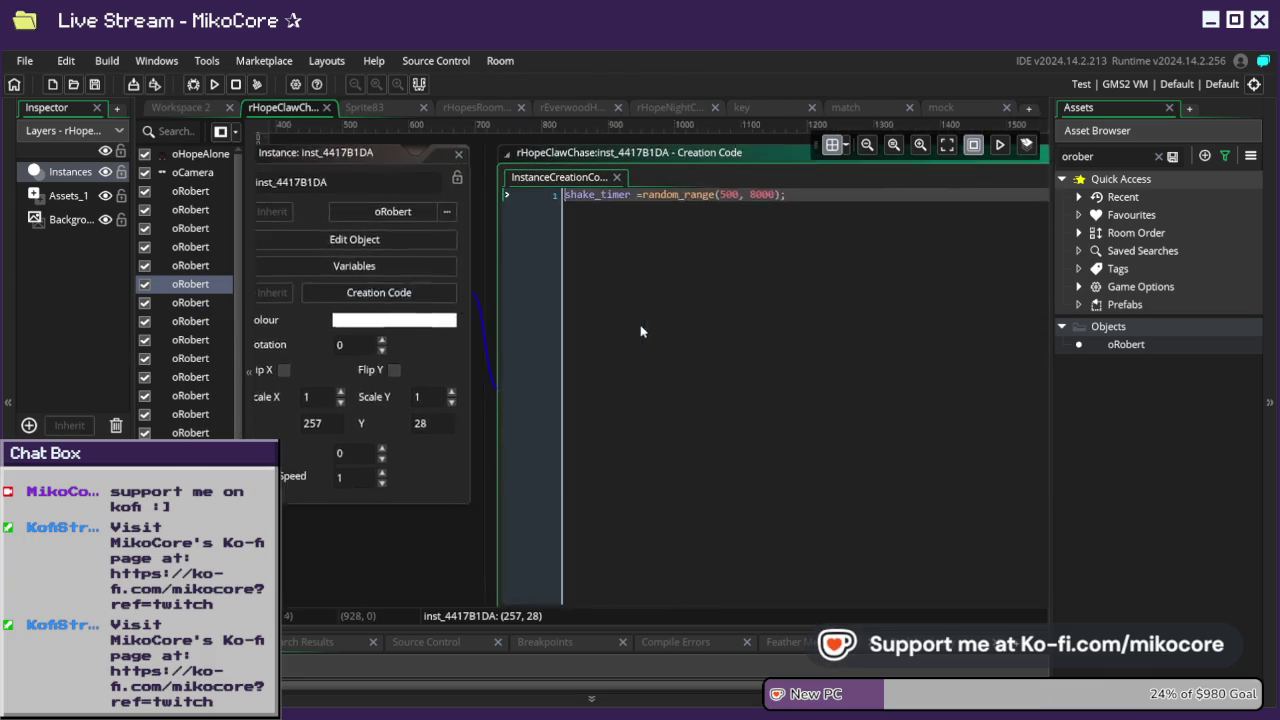
click(536, 168)
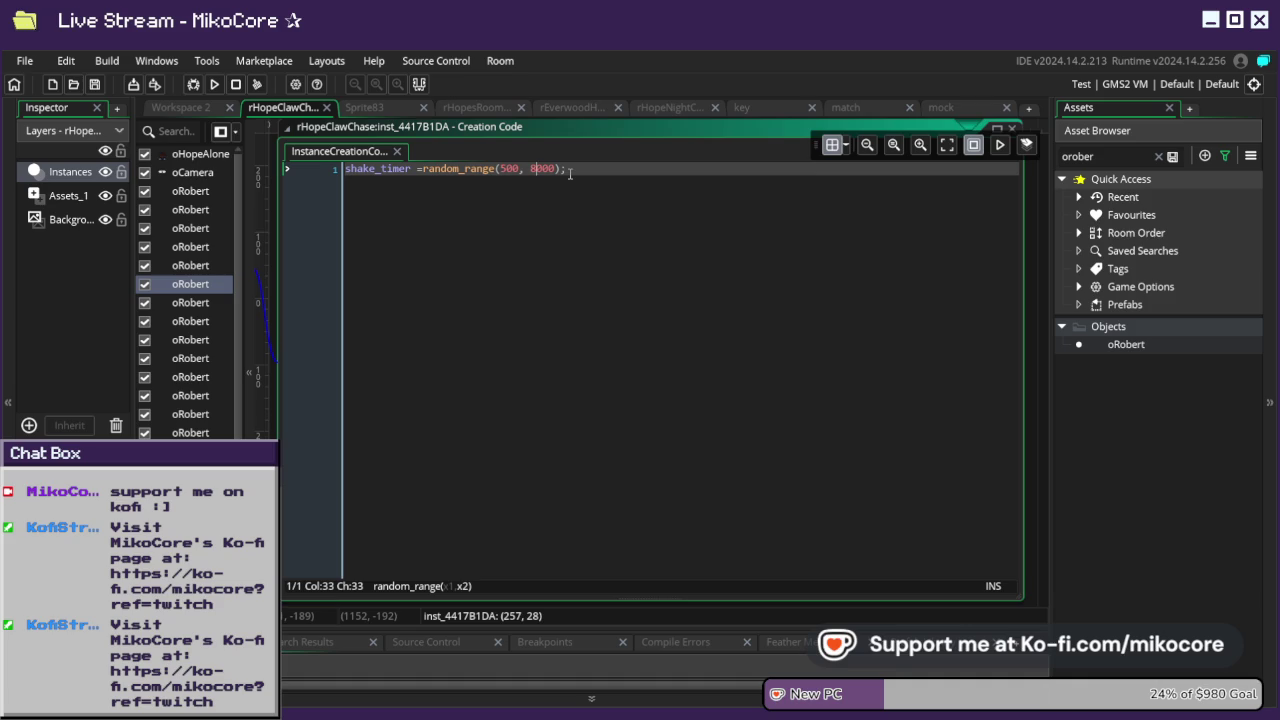
key(BackSpace)
text(5)
drag(568, 170, 321, 168)
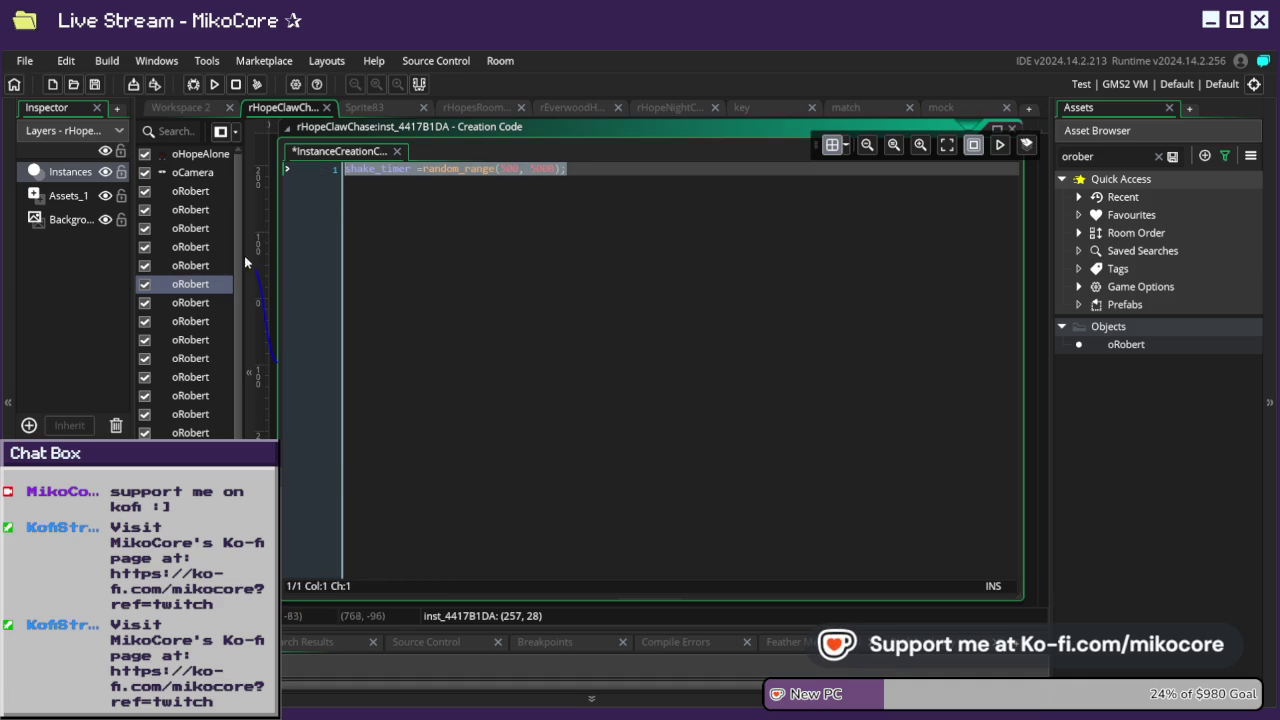
- Paste the random_range(500, 5000) line into two more oRobert instances' creation code
double_click(197, 264)
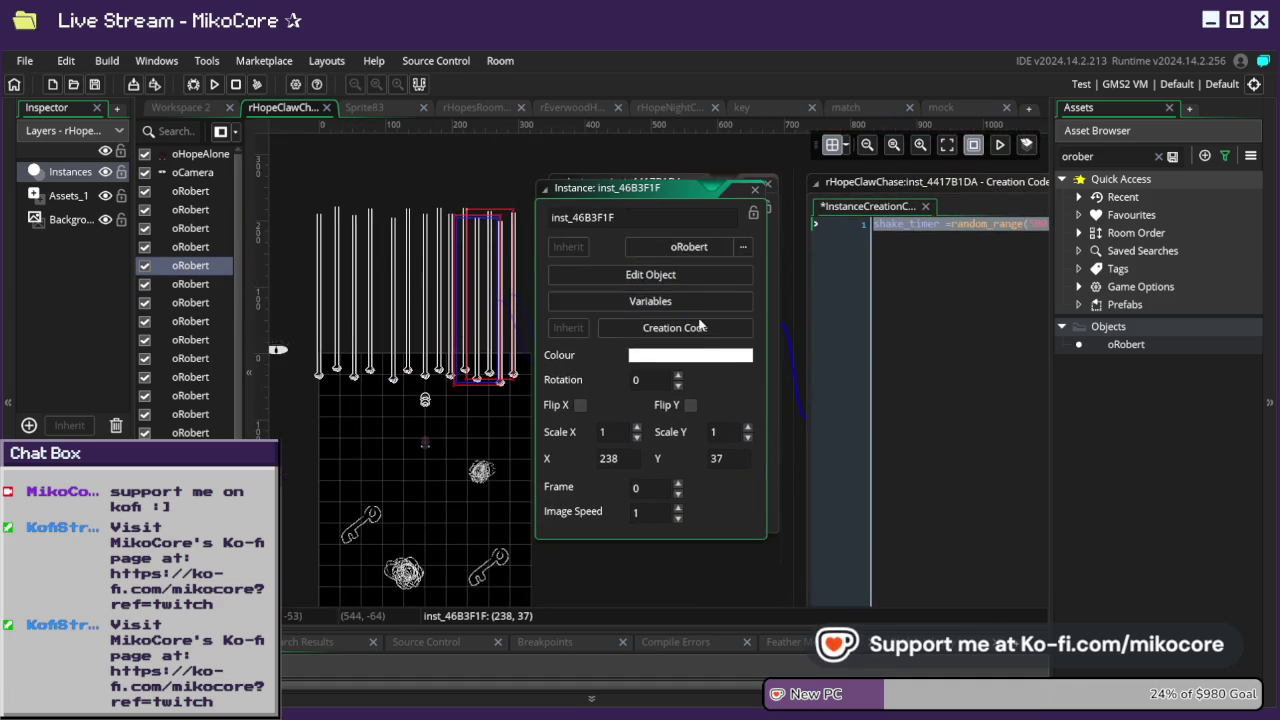
click(701, 329)
click(504, 168)
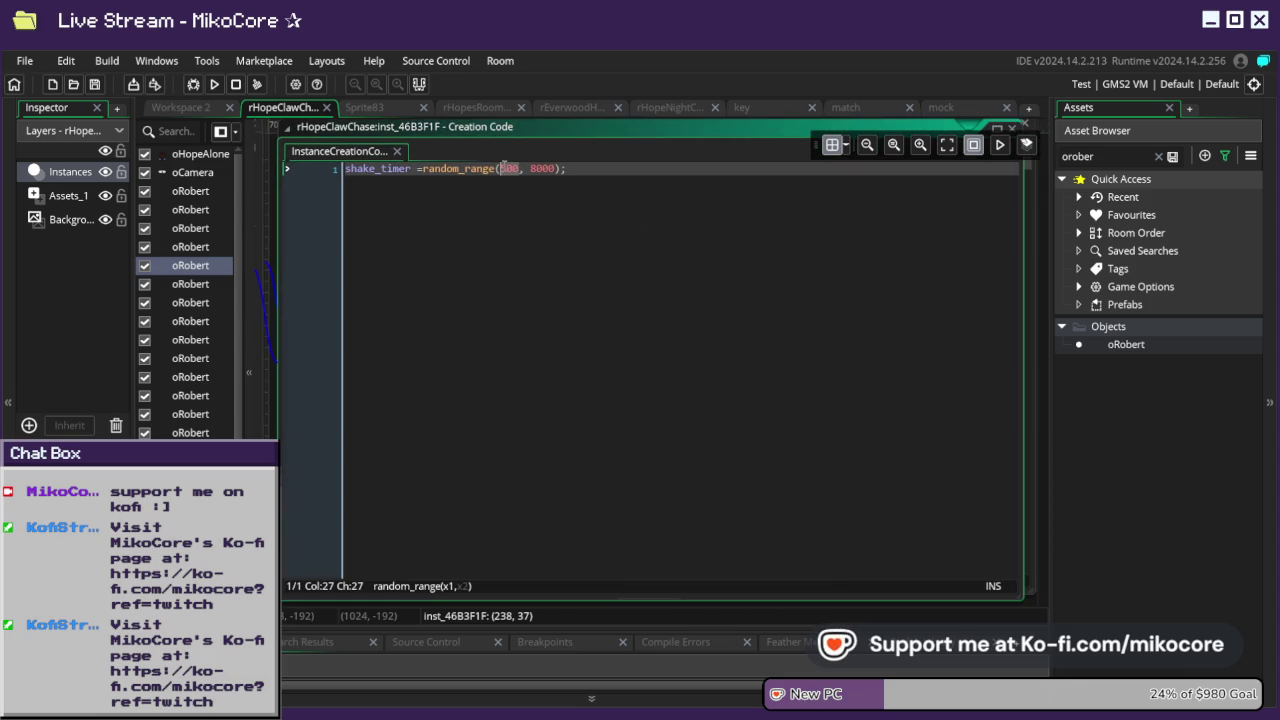
drag(560, 168, 344, 168)
text(shake_timer =random_range(500, 5000);)
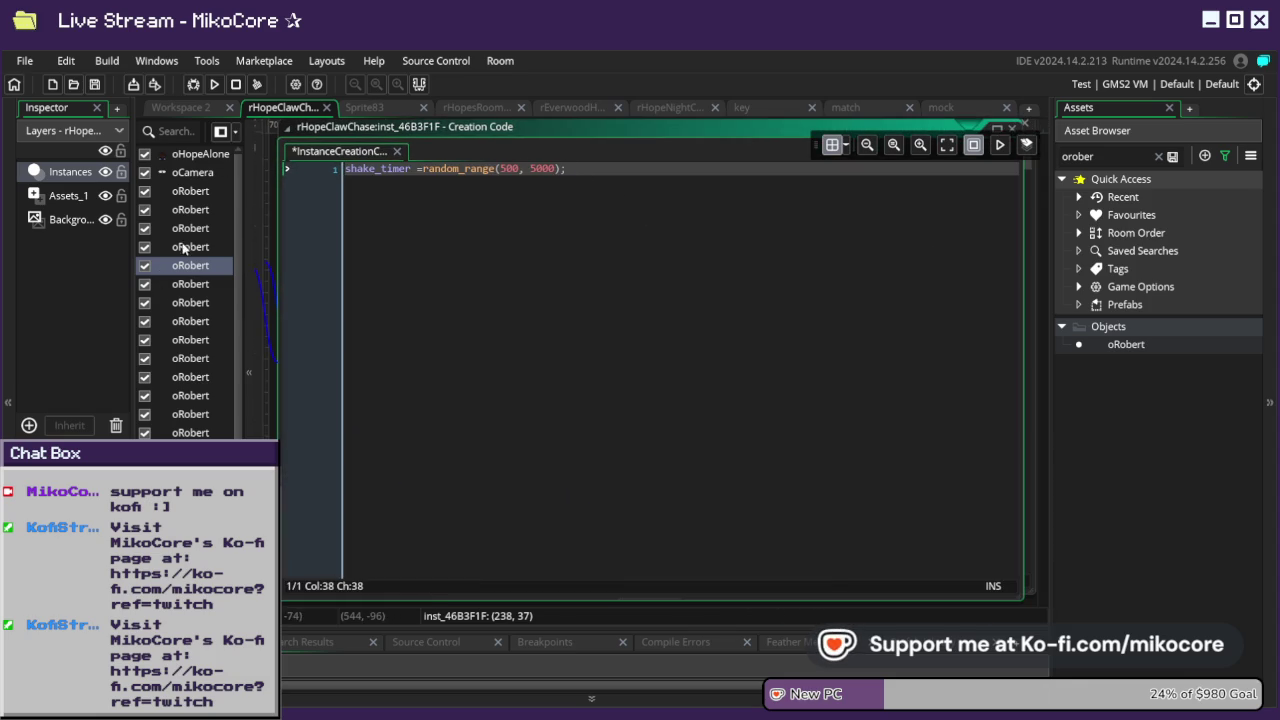
double_click(182, 247)
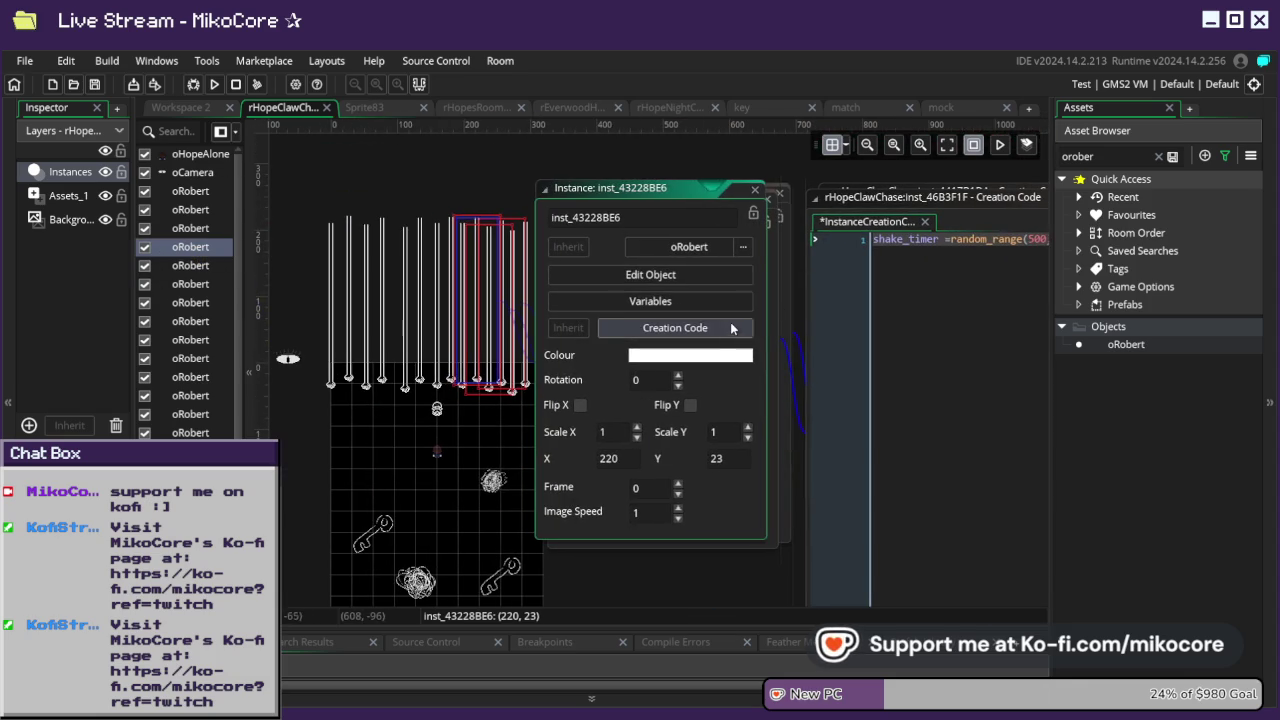
click(737, 326)
click(566, 169)
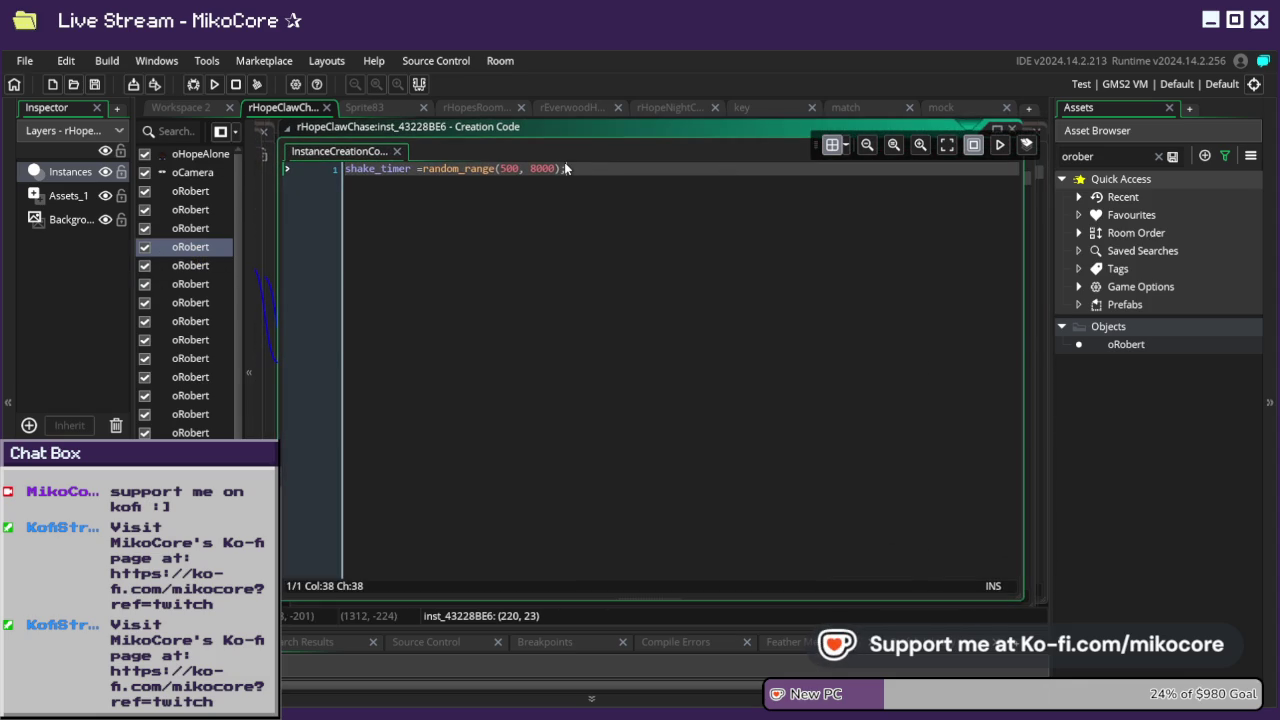
drag(565, 169, 305, 182)
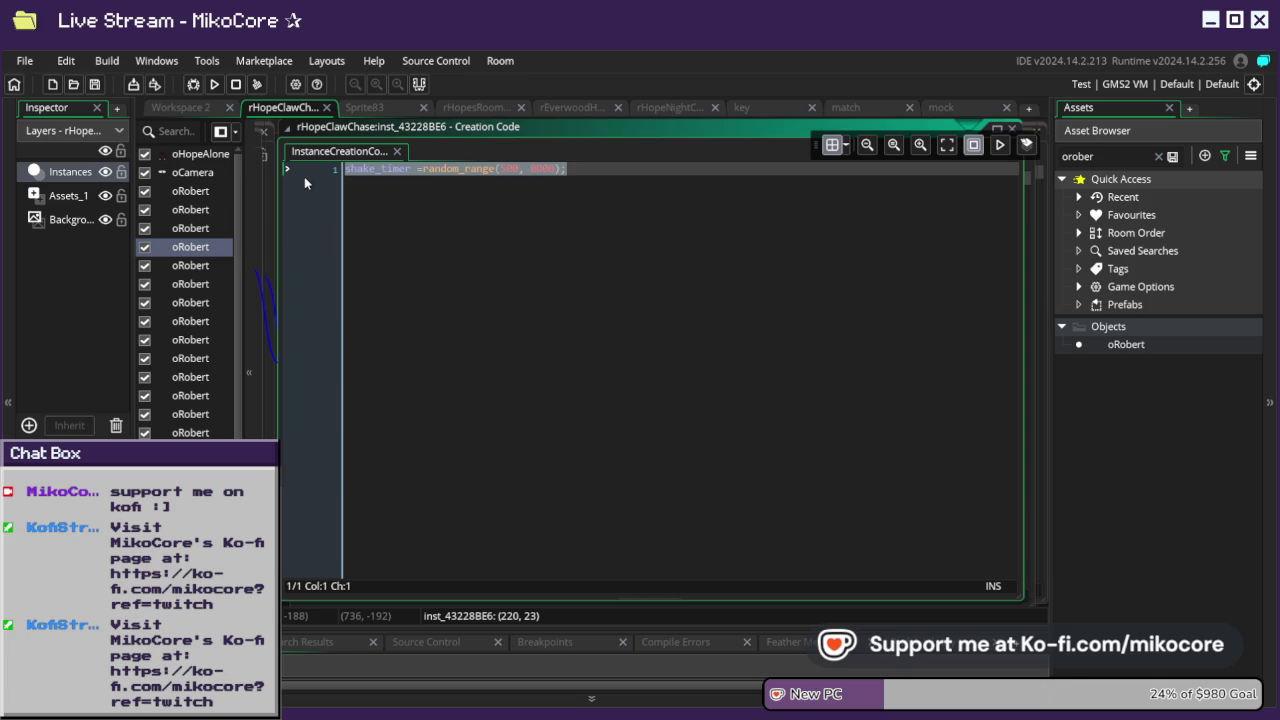
text(shake_timer =random_range(500, 5000);)
- Paste random_range(500, 5000) into inst_290EC92 and over another instance's fixed 9000 value
click(190, 228)
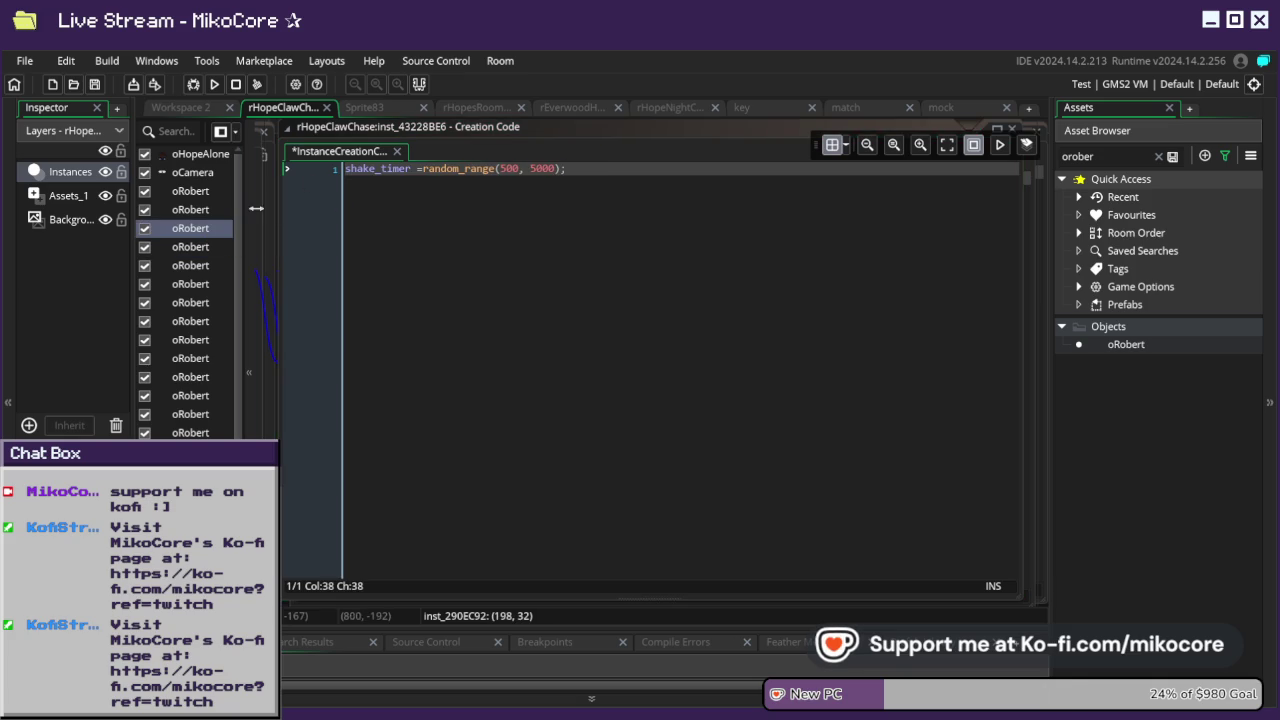
drag(205, 228, 421, 216)
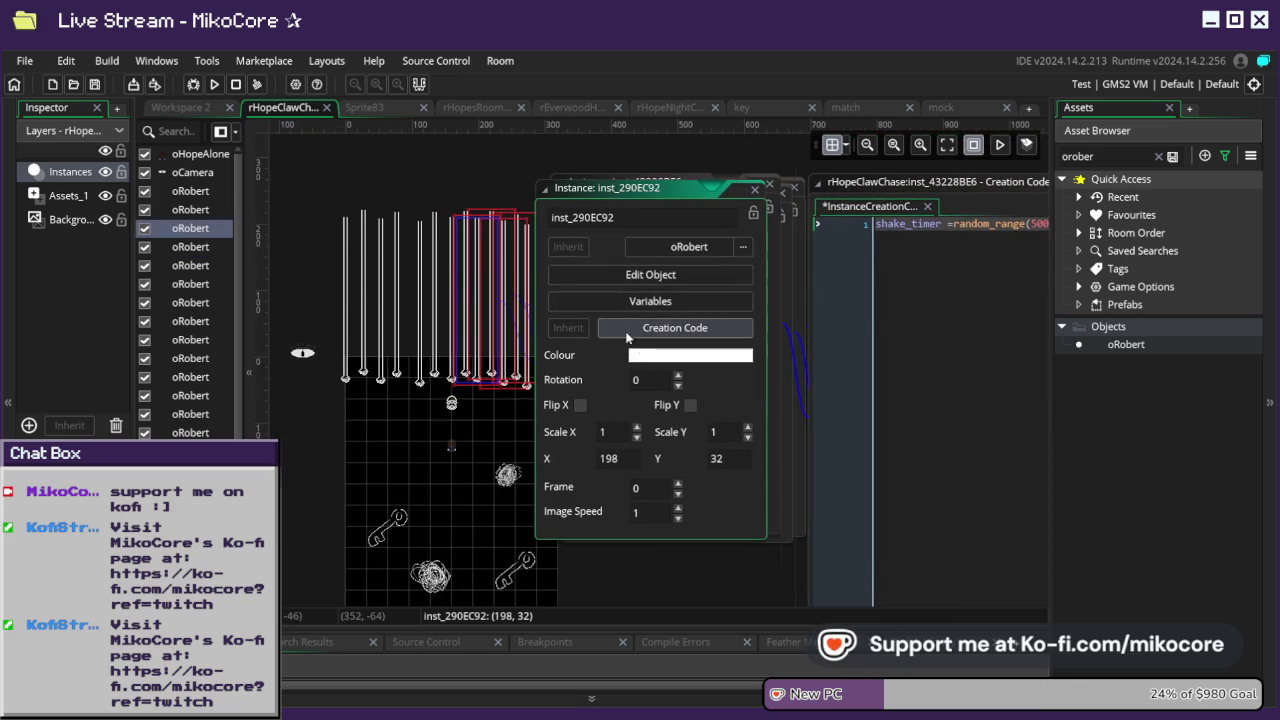
click(651, 329)
drag(663, 174, 340, 172)
text(shake_timer =random_range(500, 5000);)
double_click(205, 210)
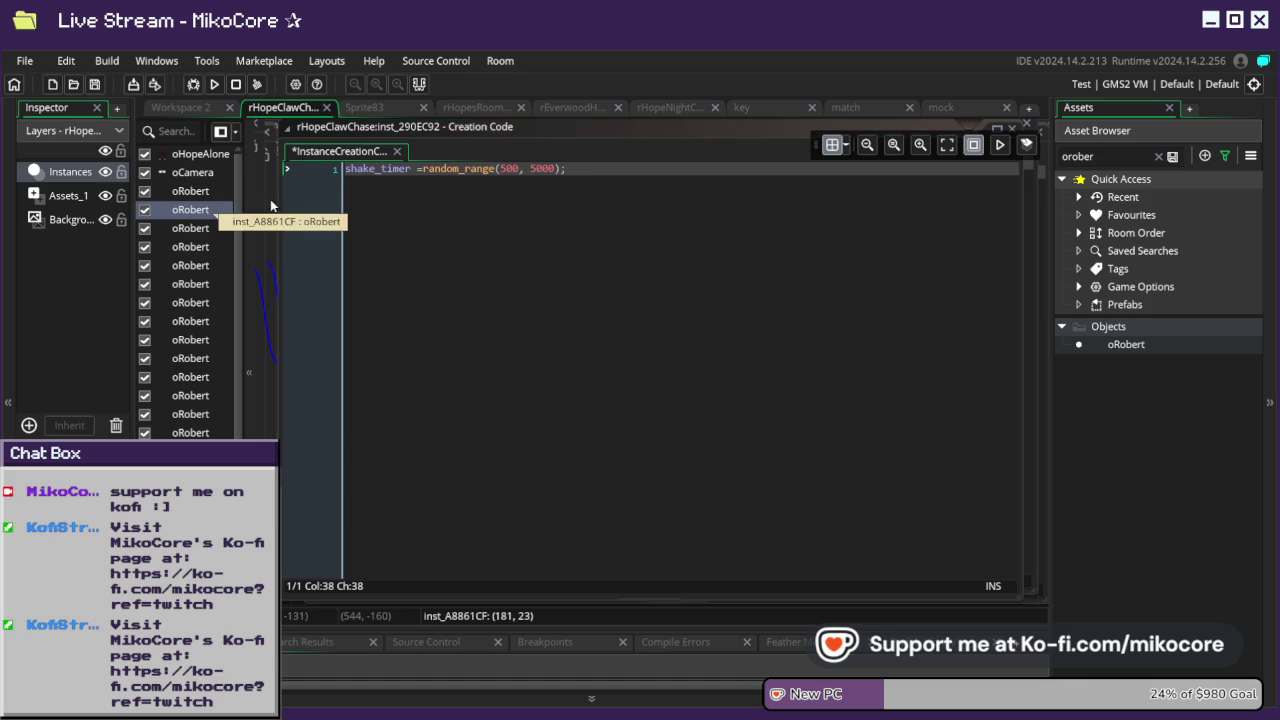
click(680, 327)
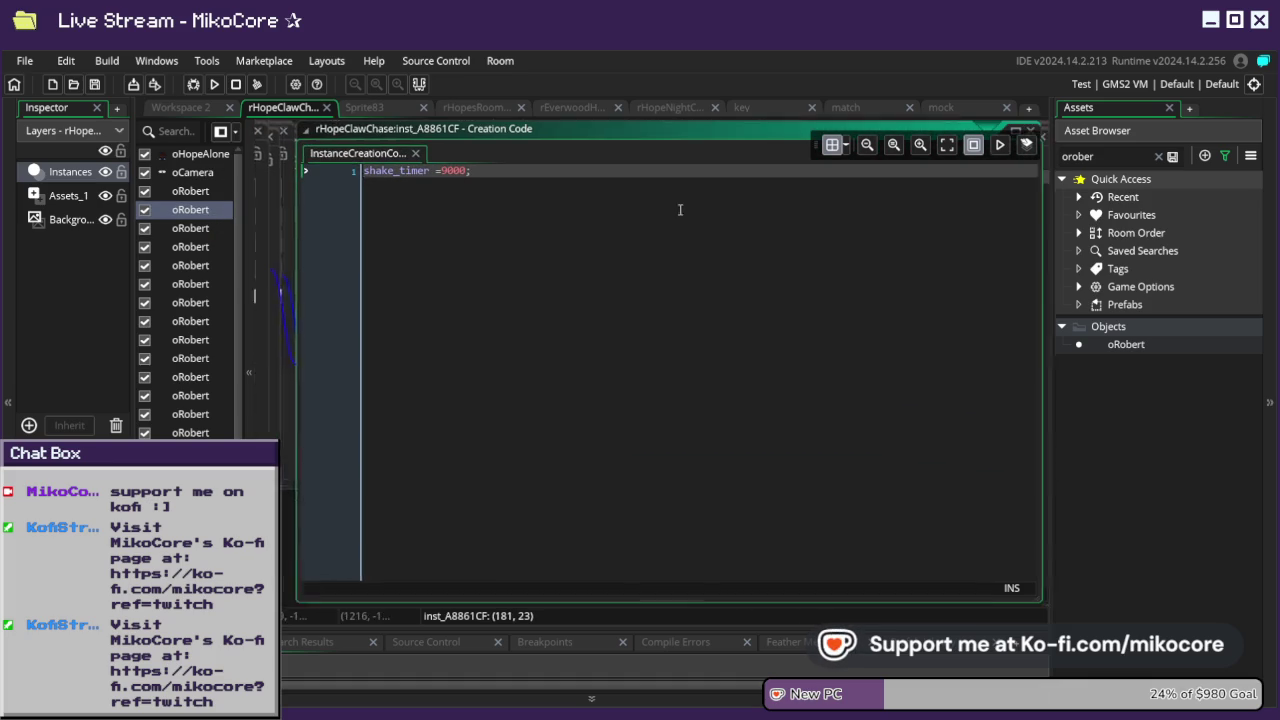
drag(455, 170, 340, 170)
text(shake_timer =random_range(500, 5000);)
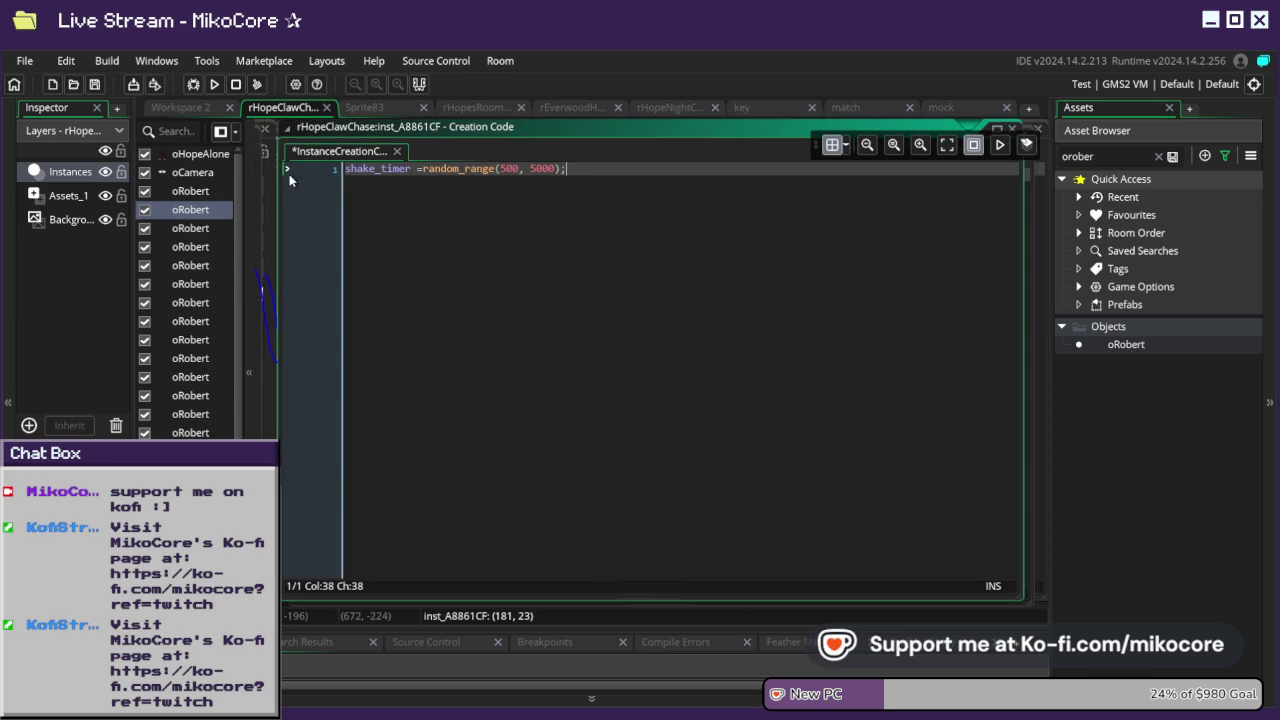
- Replace another oRobert's 9000 code with random_range(500, 5000), then open inst_426DB7A7's creation code
click(211, 192)
double_click(211, 192)
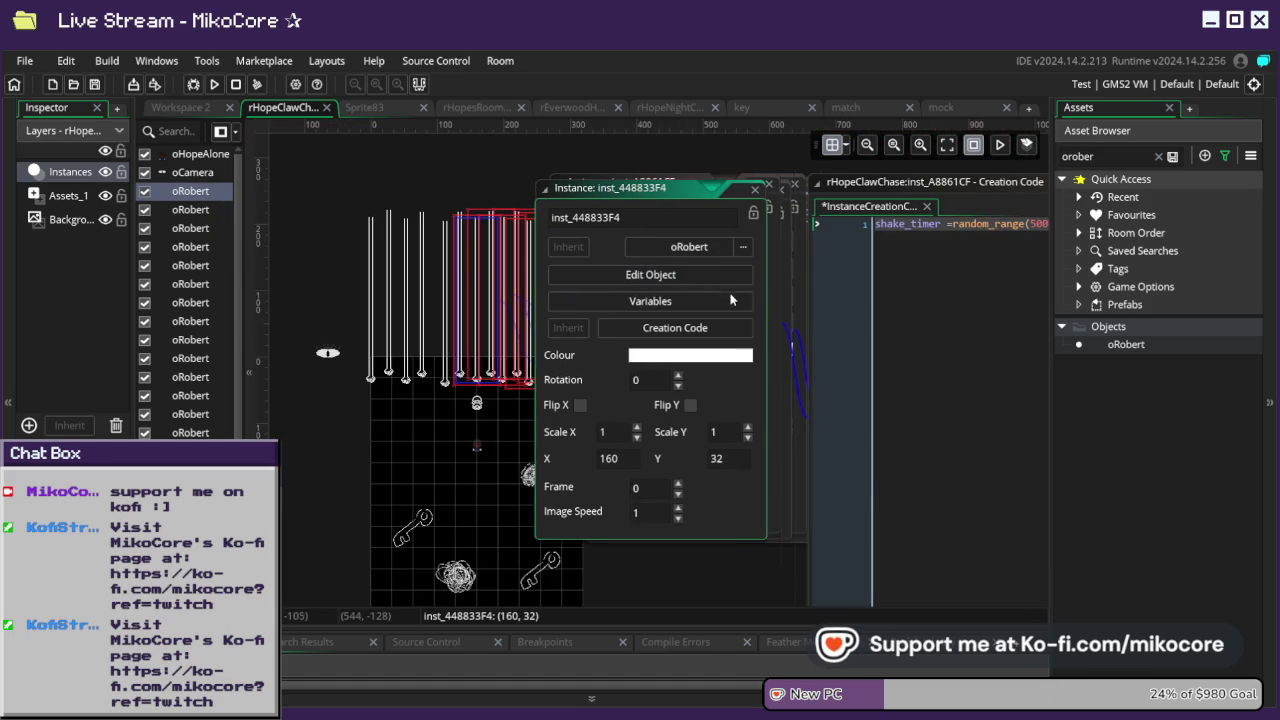
click(720, 327)
key(ctrl+a)
text(shake_timer =random_range(500, 5000);)
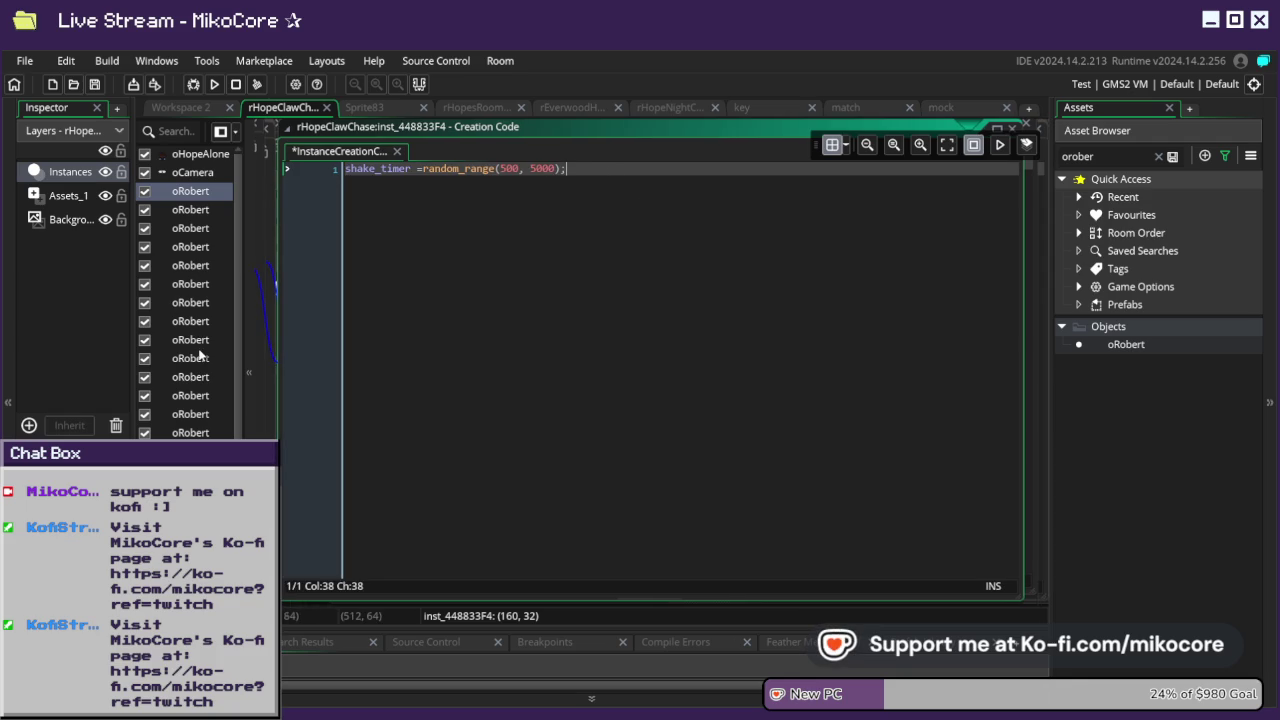
click(199, 328)
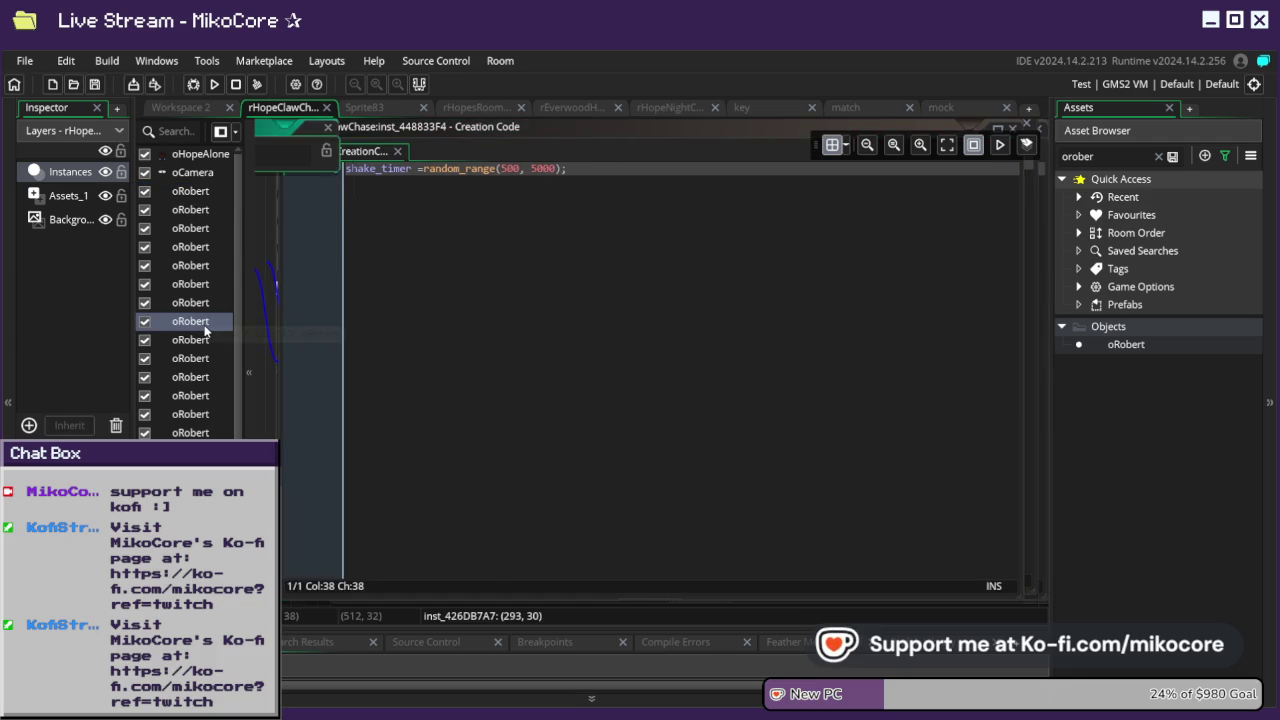
double_click(199, 328)
click(727, 331)
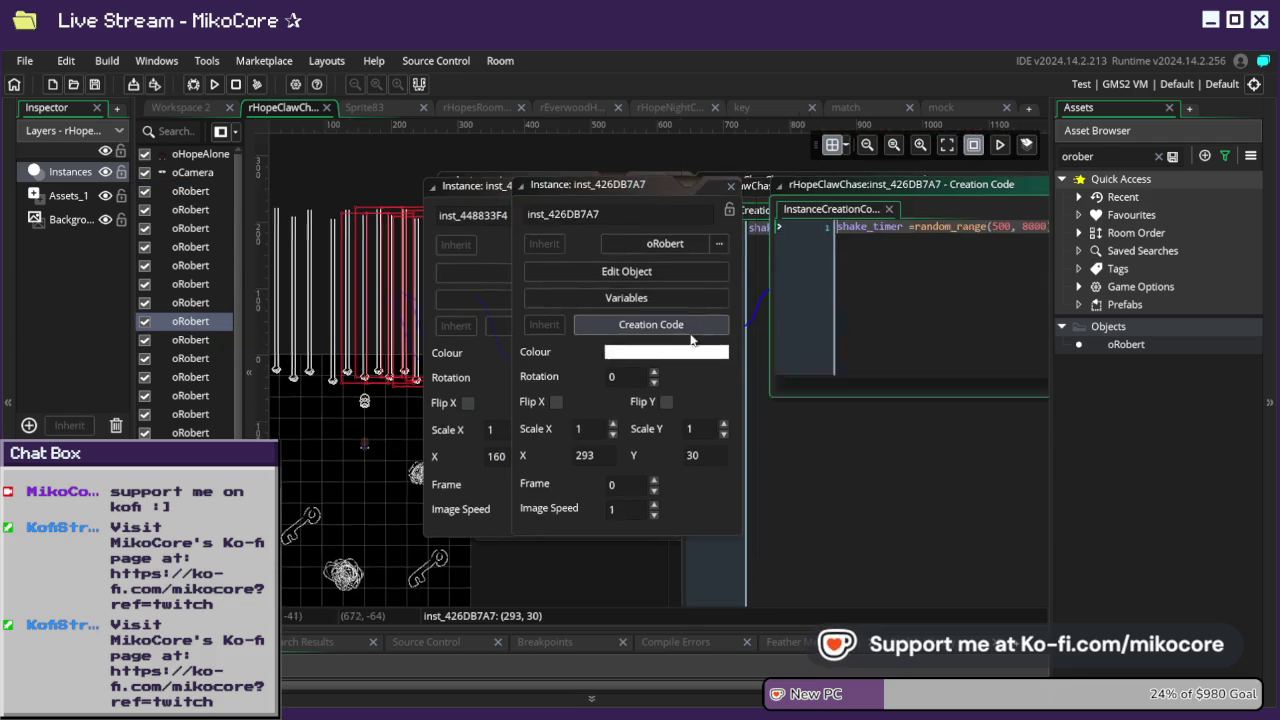
- Recheck the creation code of inst_4B0965B1 and inst_4417B1DA, placing the cursor after 8000
double_click(213, 302)
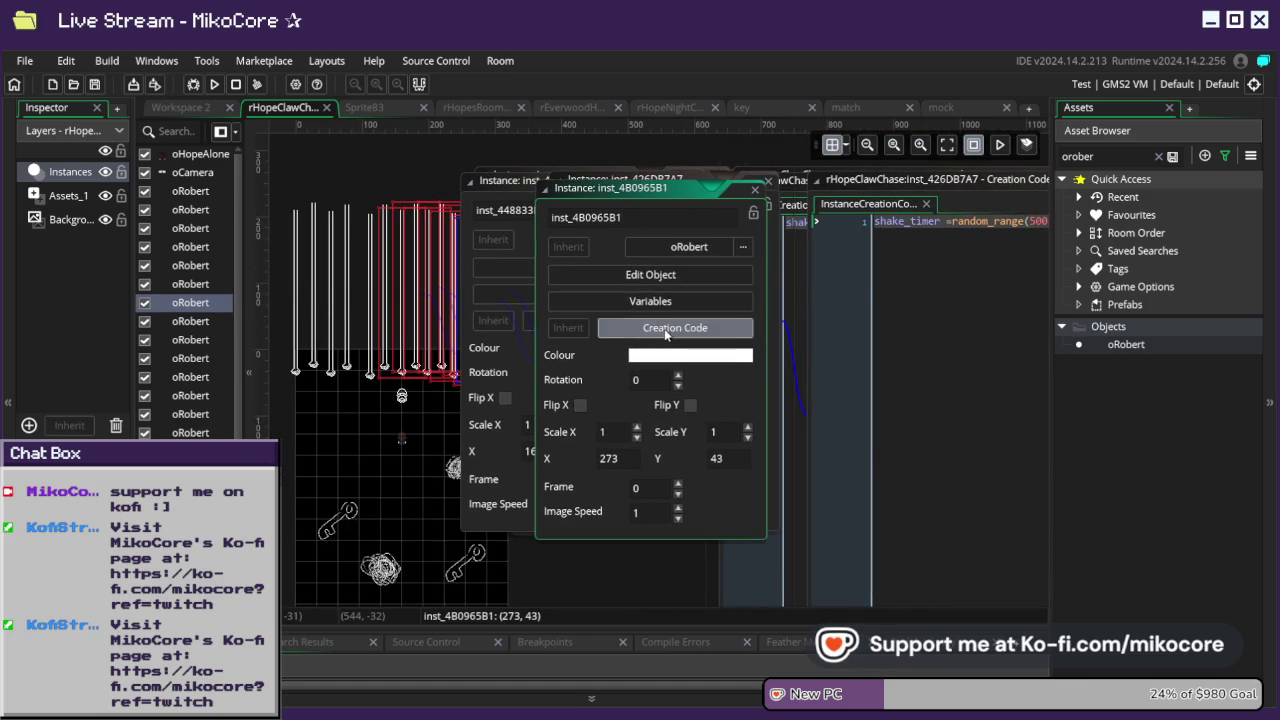
click(667, 334)
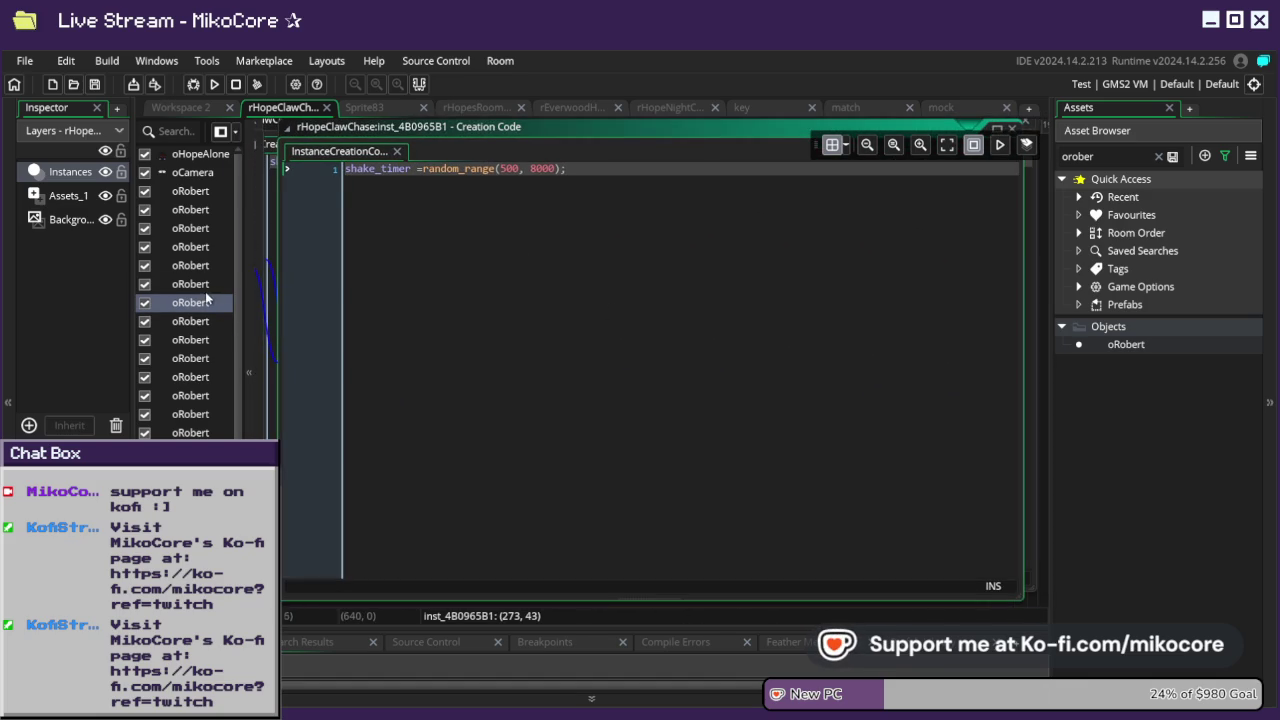
double_click(205, 288)
click(536, 311)
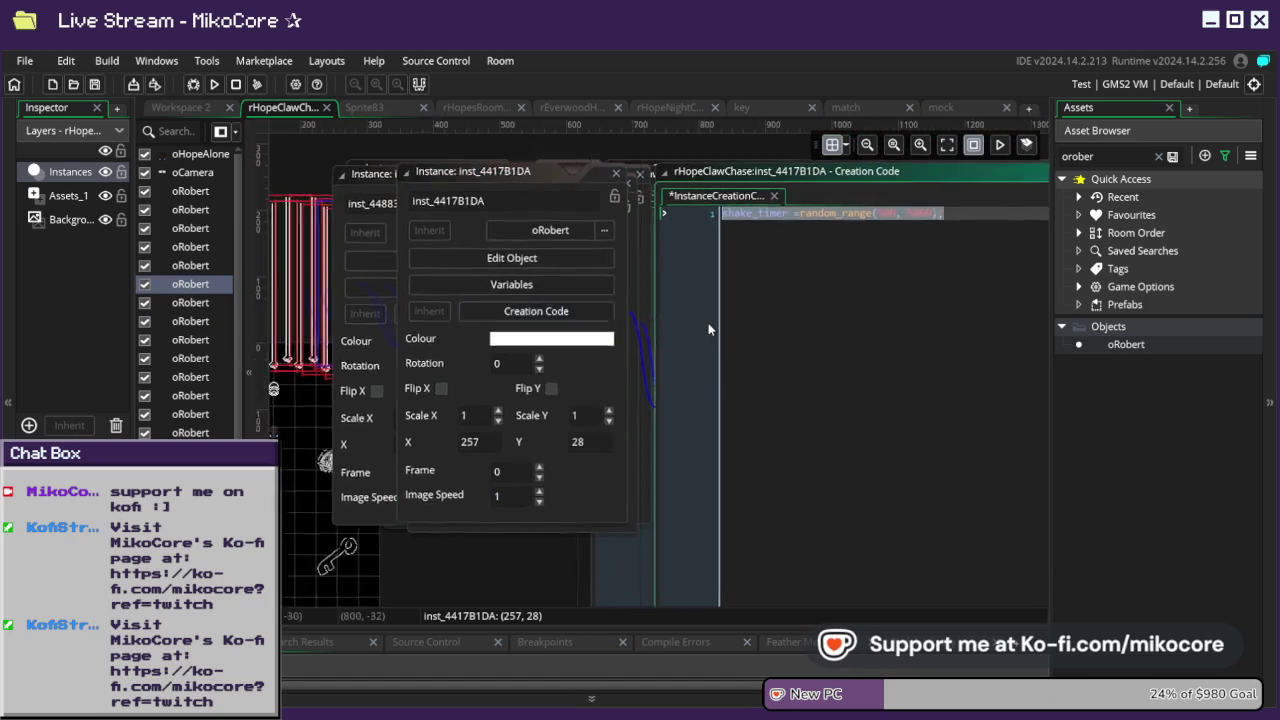
double_click(200, 302)
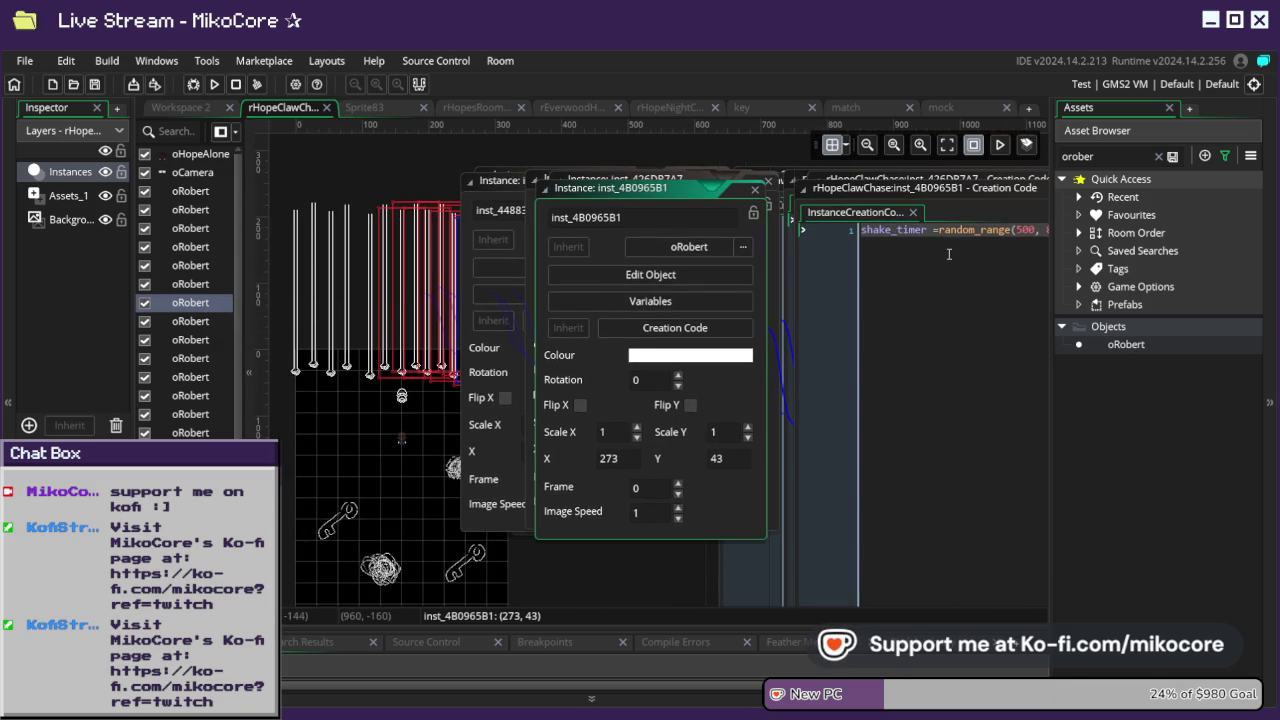
scroll(949, 254, down, 1)
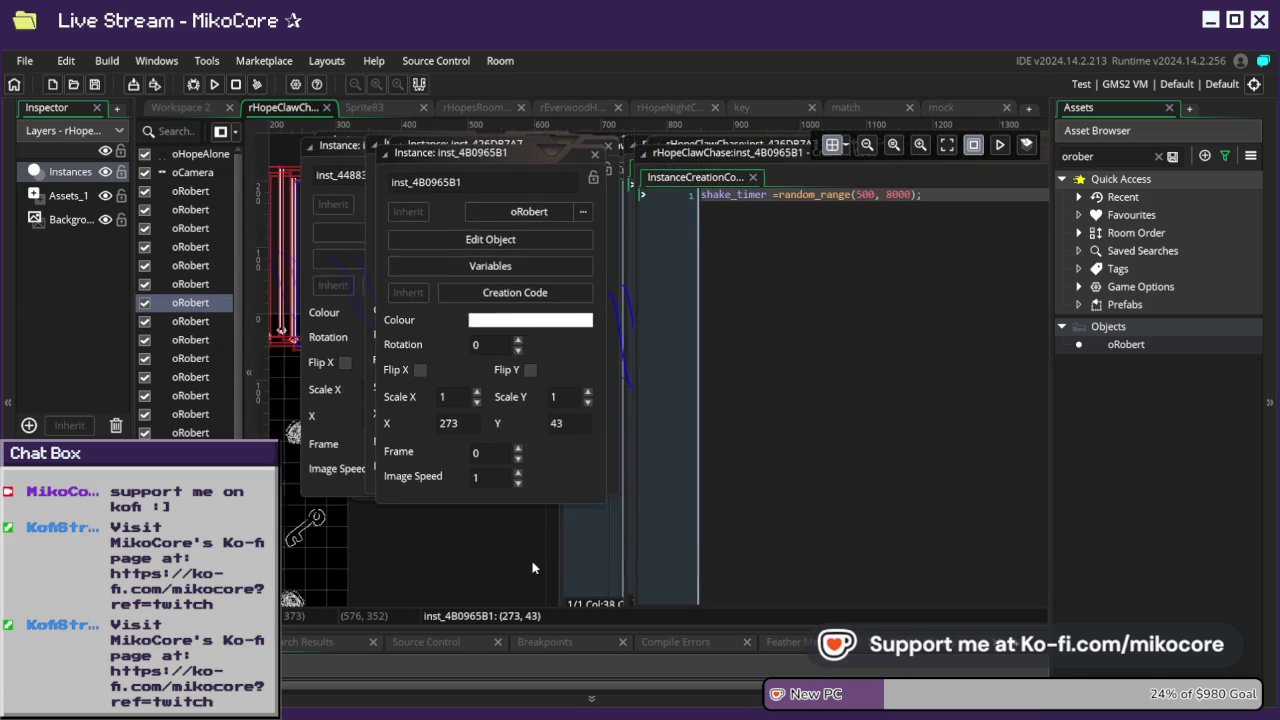
click(893, 197)
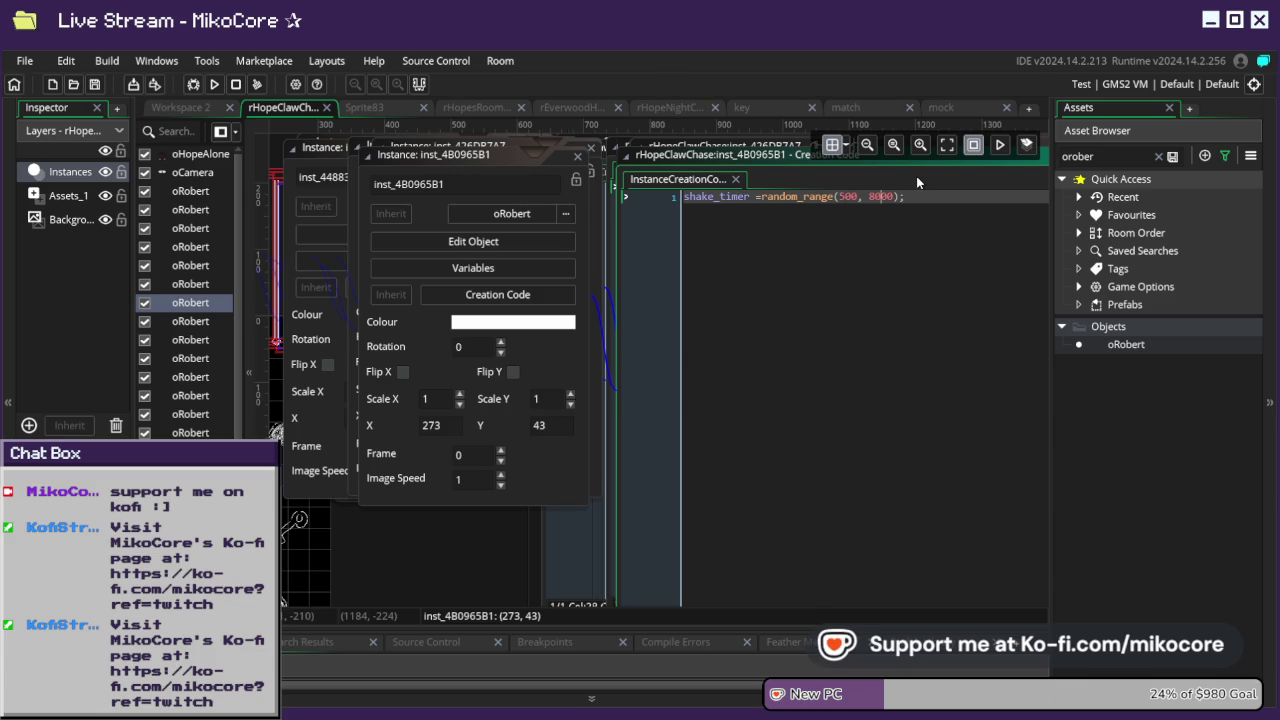
- Shorten the 8000 bound and paste the random_range(500, 2000) line into the next oRobert
key(BackSpace)
key(BackSpace)
key(BackSpace)
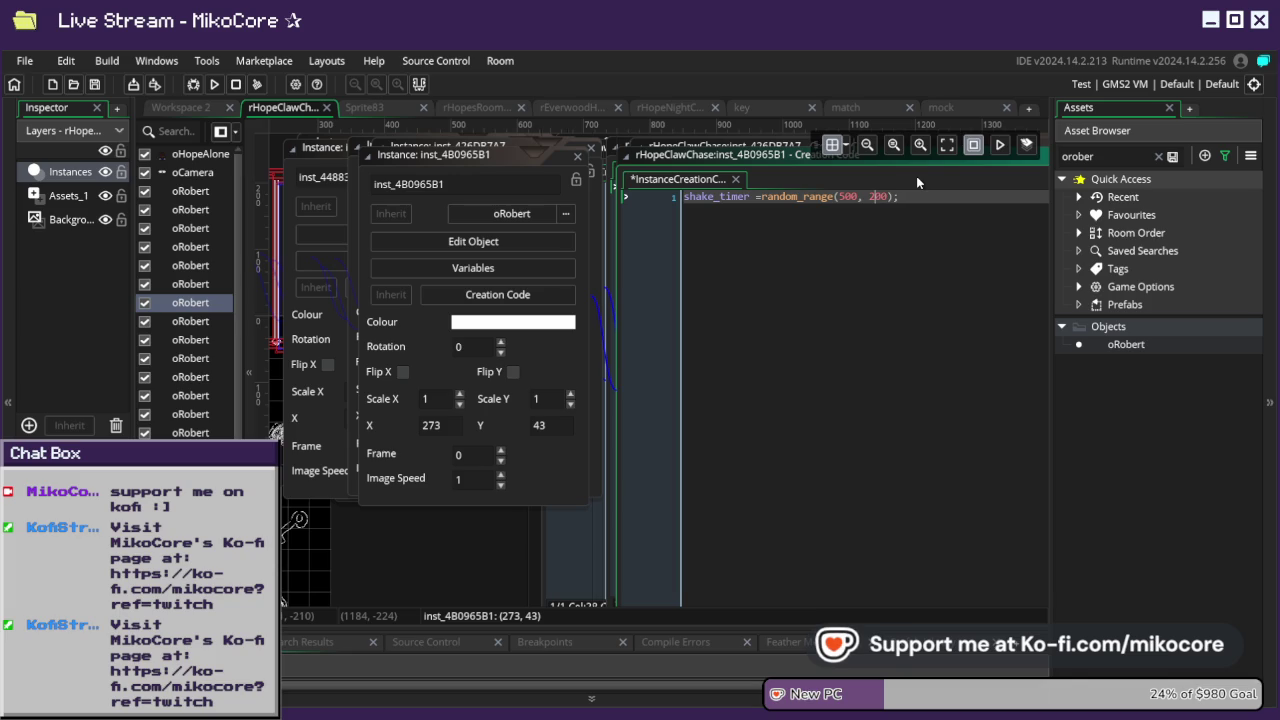
drag(926, 196, 701, 205)
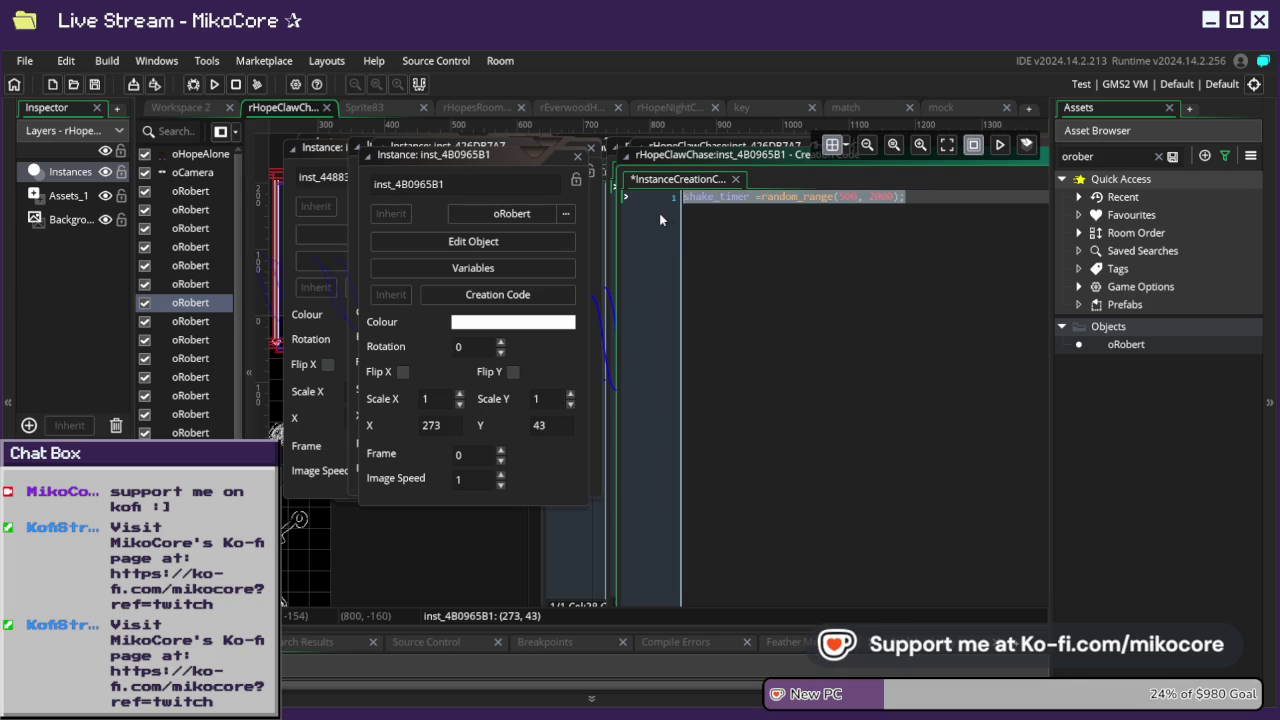
click(188, 324)
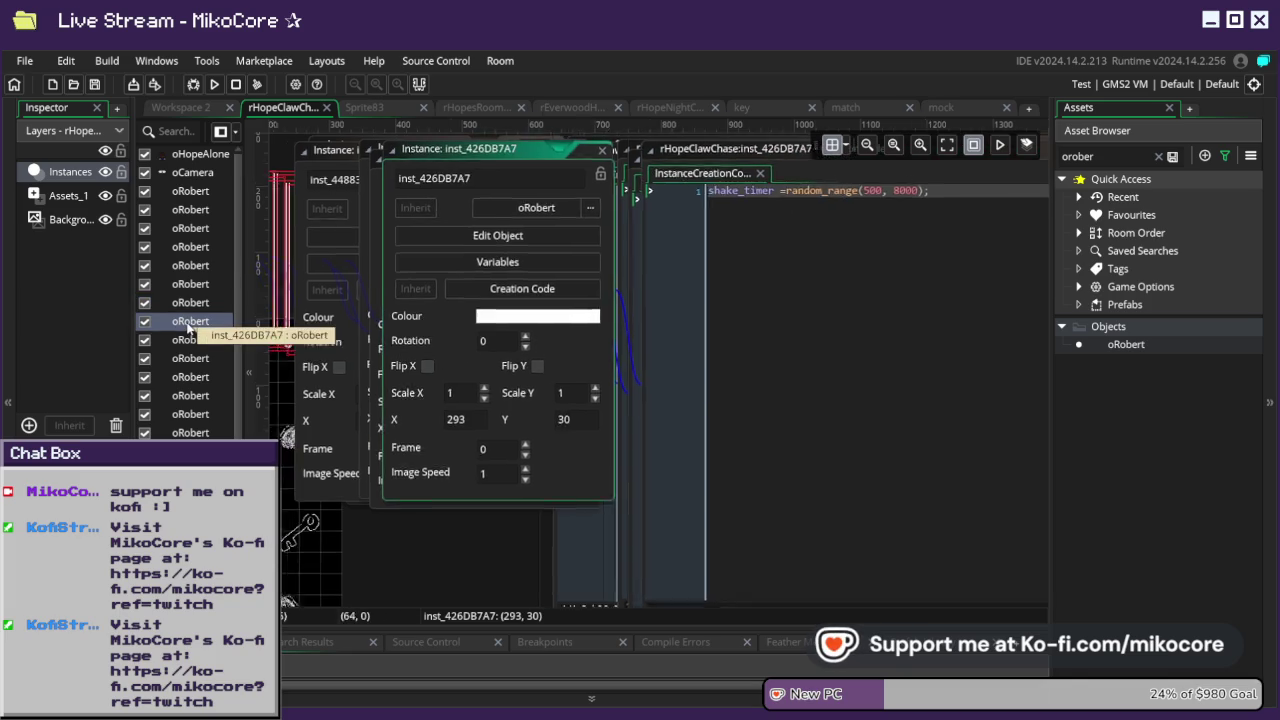
click(690, 326)
drag(600, 169, 340, 169)
text(shake_timer =random_range(500, 2000);)
- Paste the 500–2000 range into the next oRobert's creation code and trim its upper bound
double_click(150, 340)
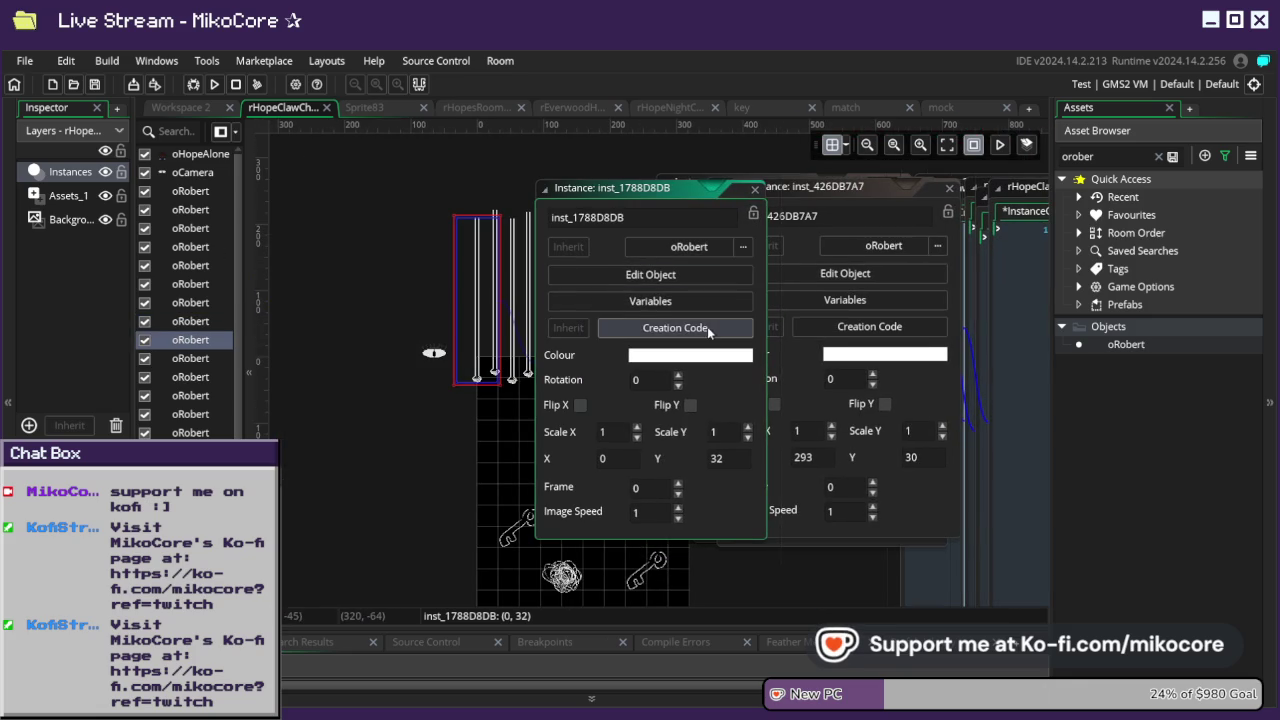
click(745, 327)
drag(568, 169, 416, 169)
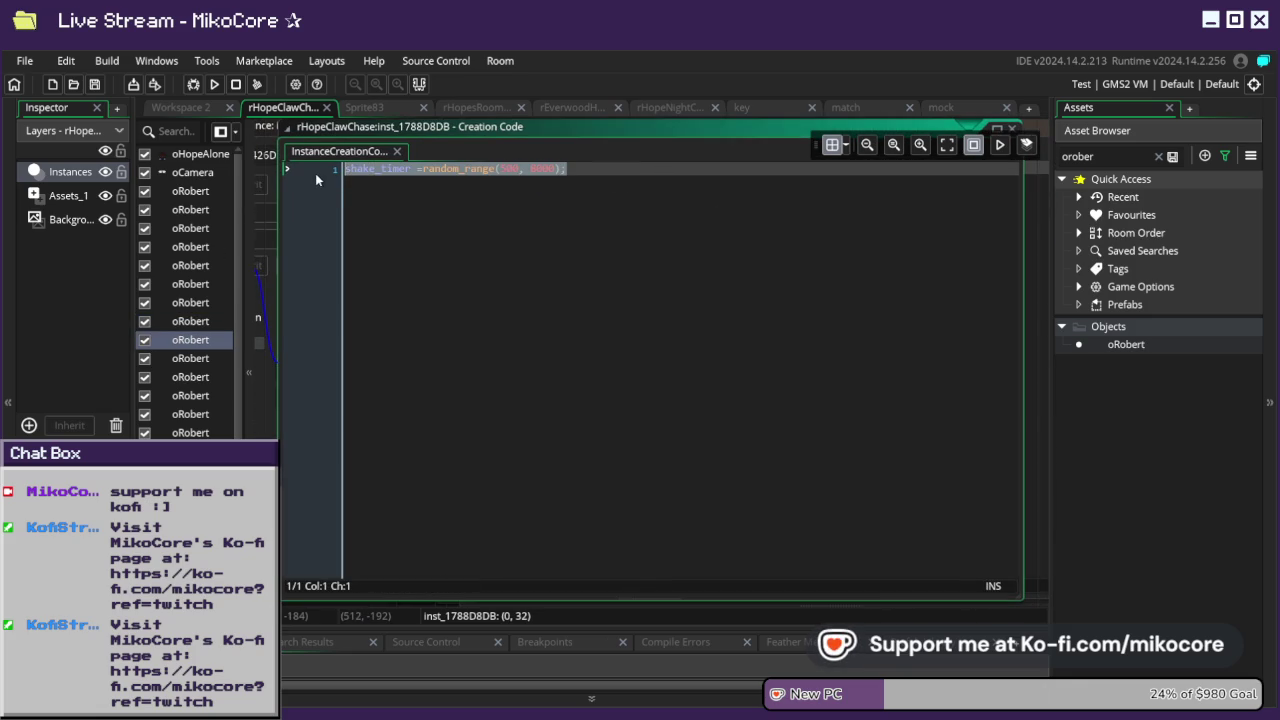
text(shake_timer =random_range(500, 2000);)
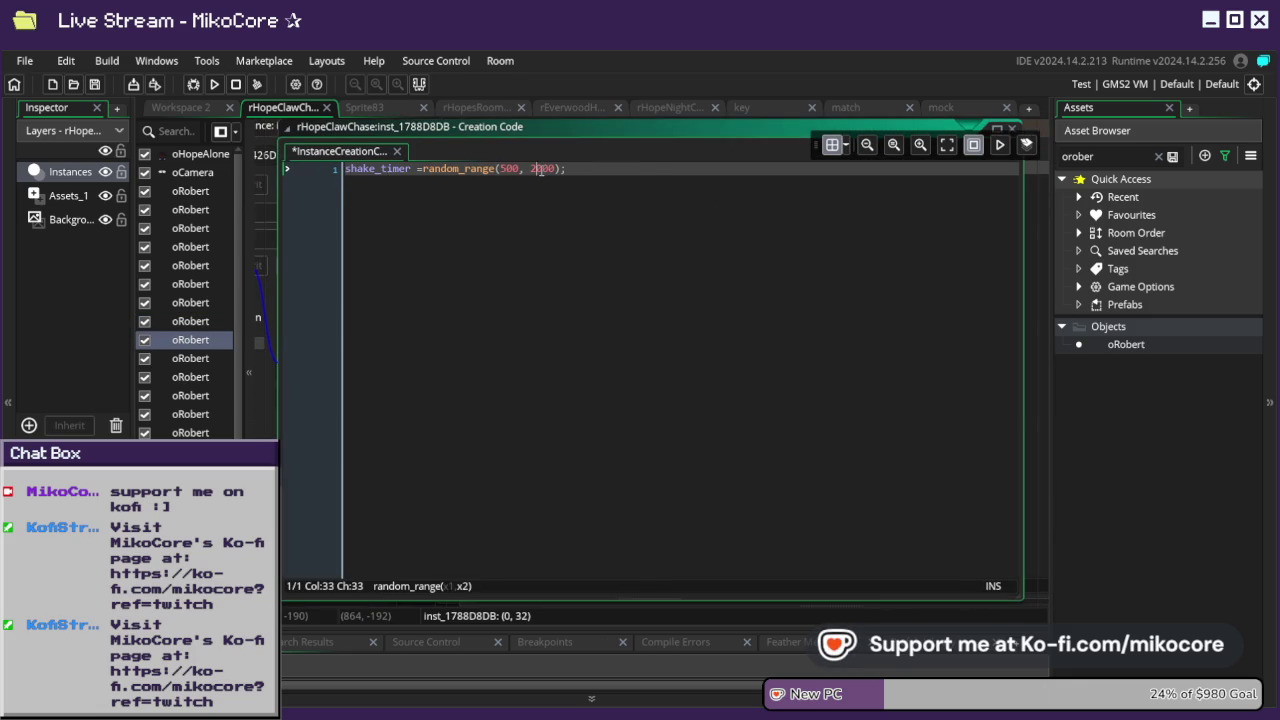
key(BackSpace)
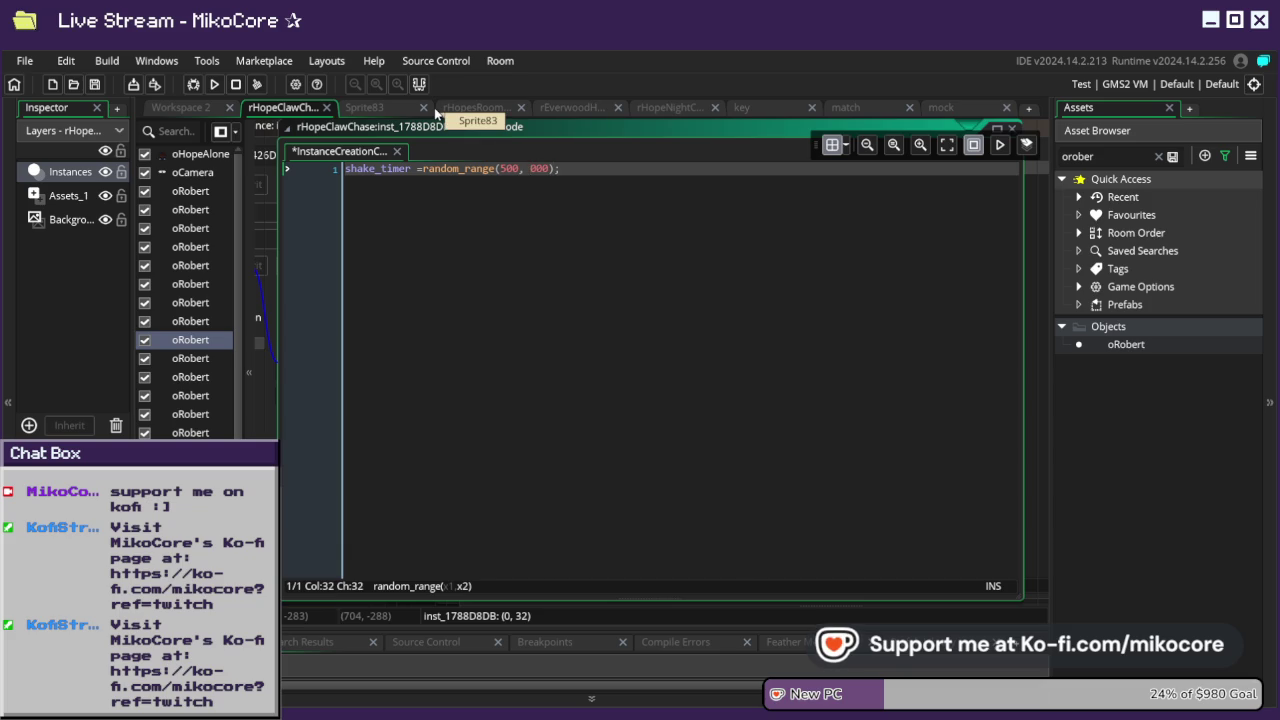
text(4)
- Change the next oRobert's upper bound from 8000 to 2000, rejoining the accidentally split line
click(186, 358)
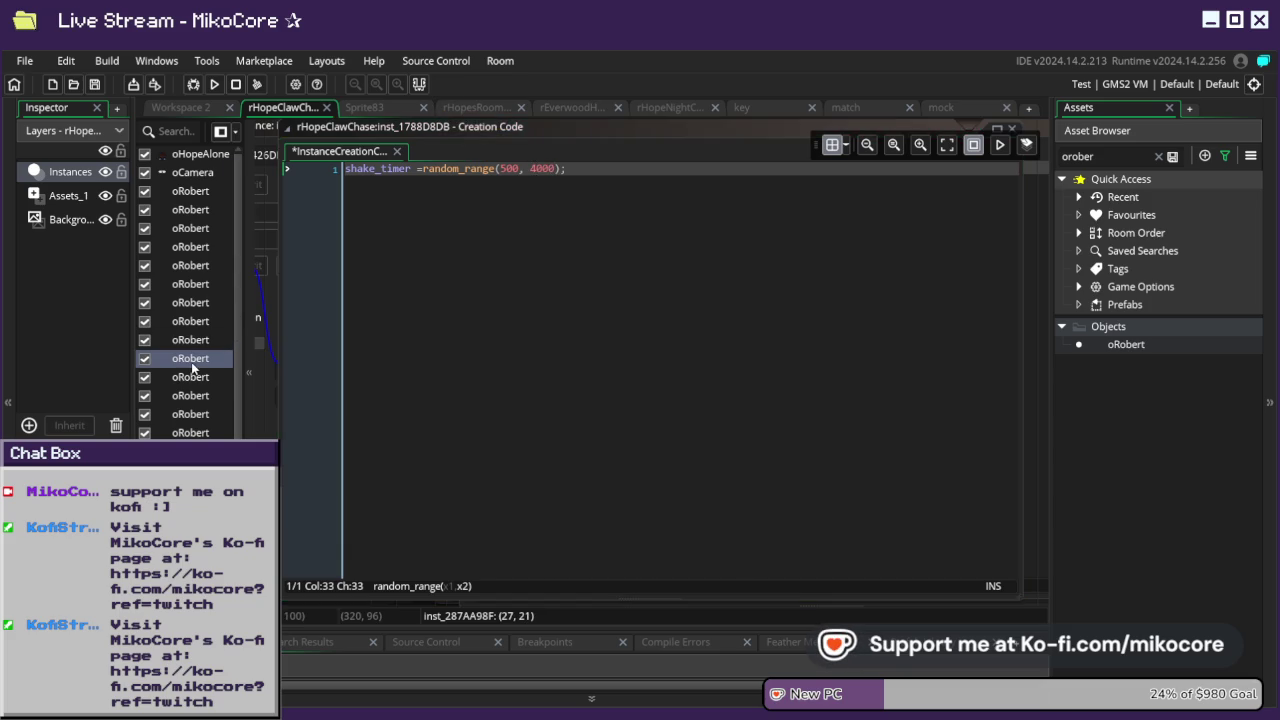
click(728, 330)
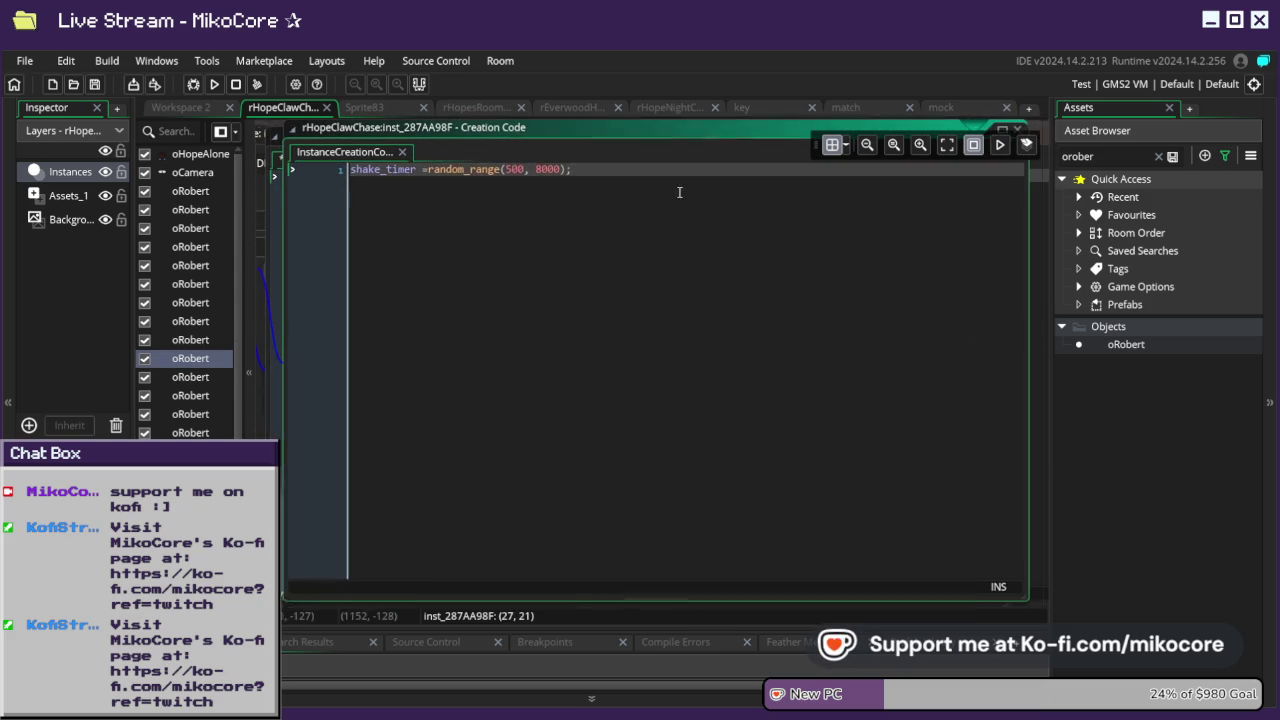
drag(575, 165, 292, 153)
click(534, 170)
text(2)
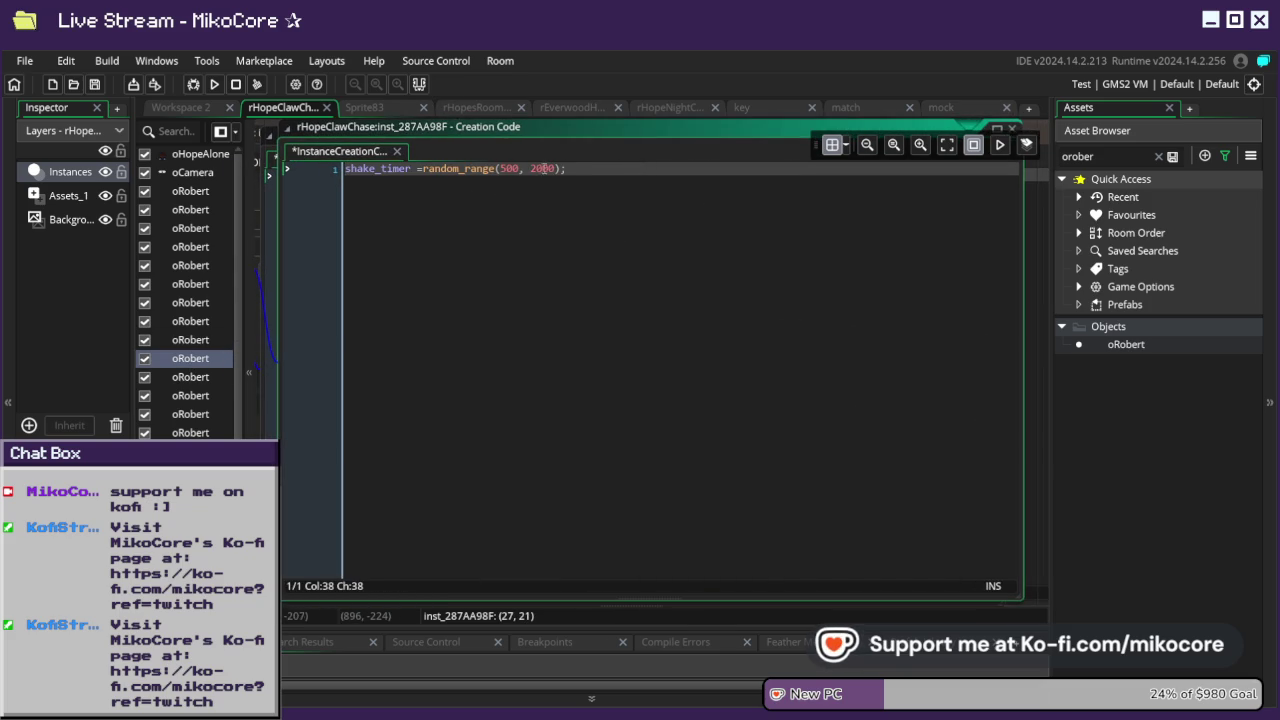
key(Delete)
text(2)
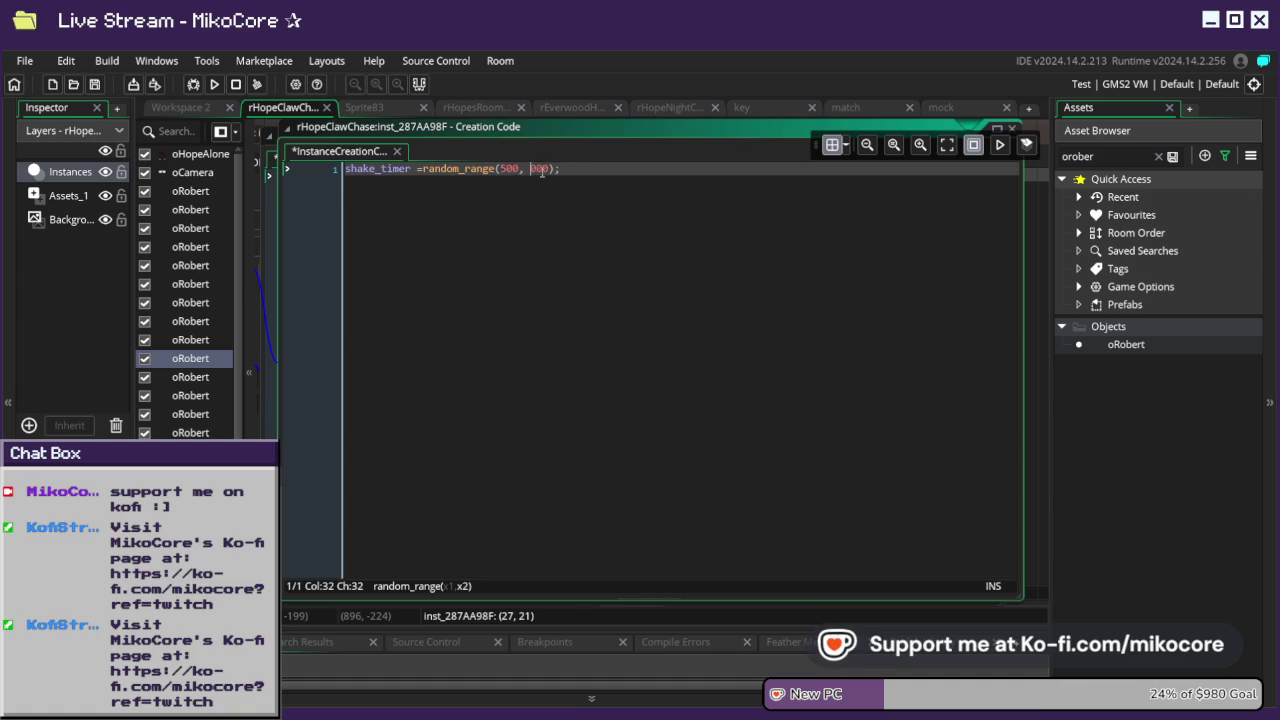
text(4)
key(Return)
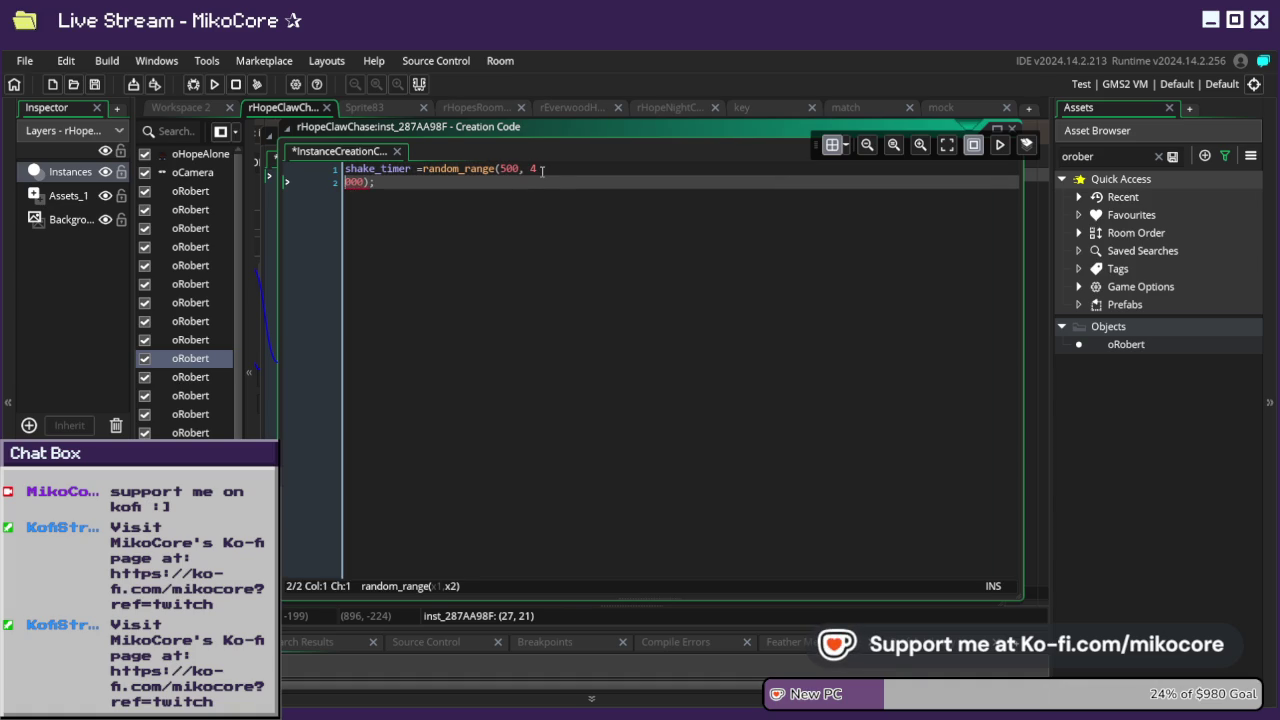
key(BackSpace)
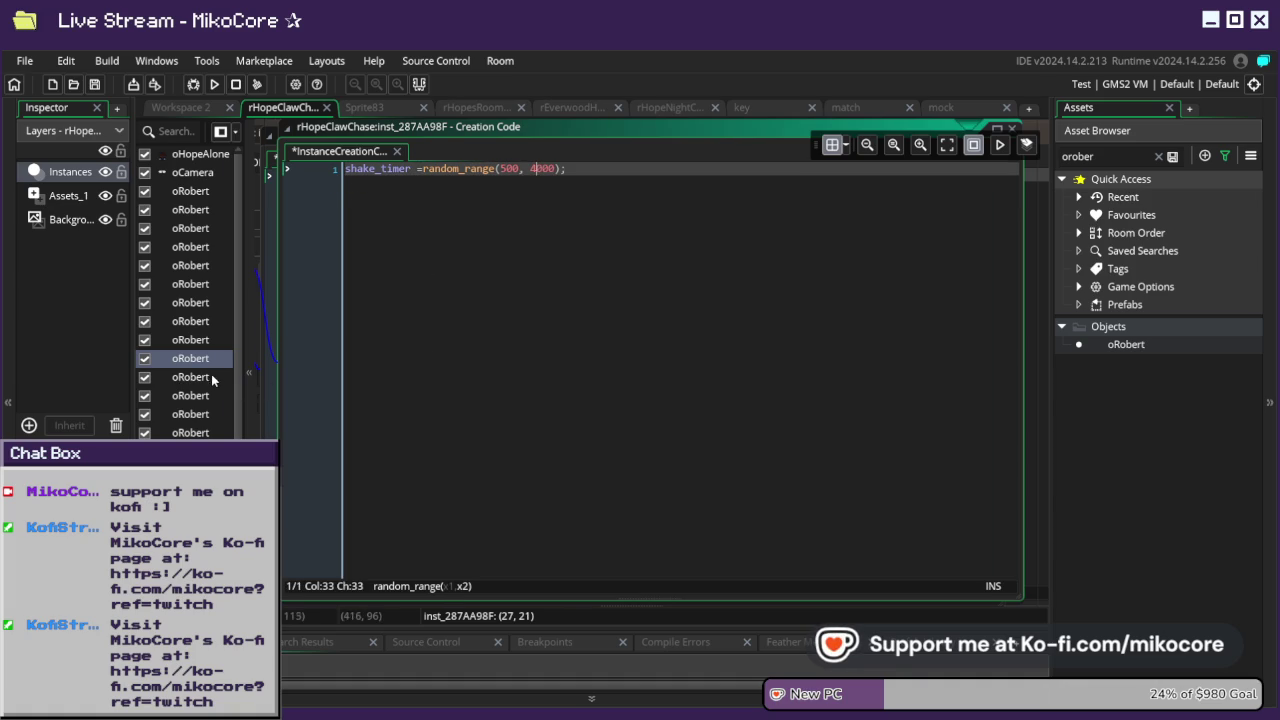
- Retype the next oRobert's 8000 upper bound with a new value
click(212, 377)
double_click(212, 377)
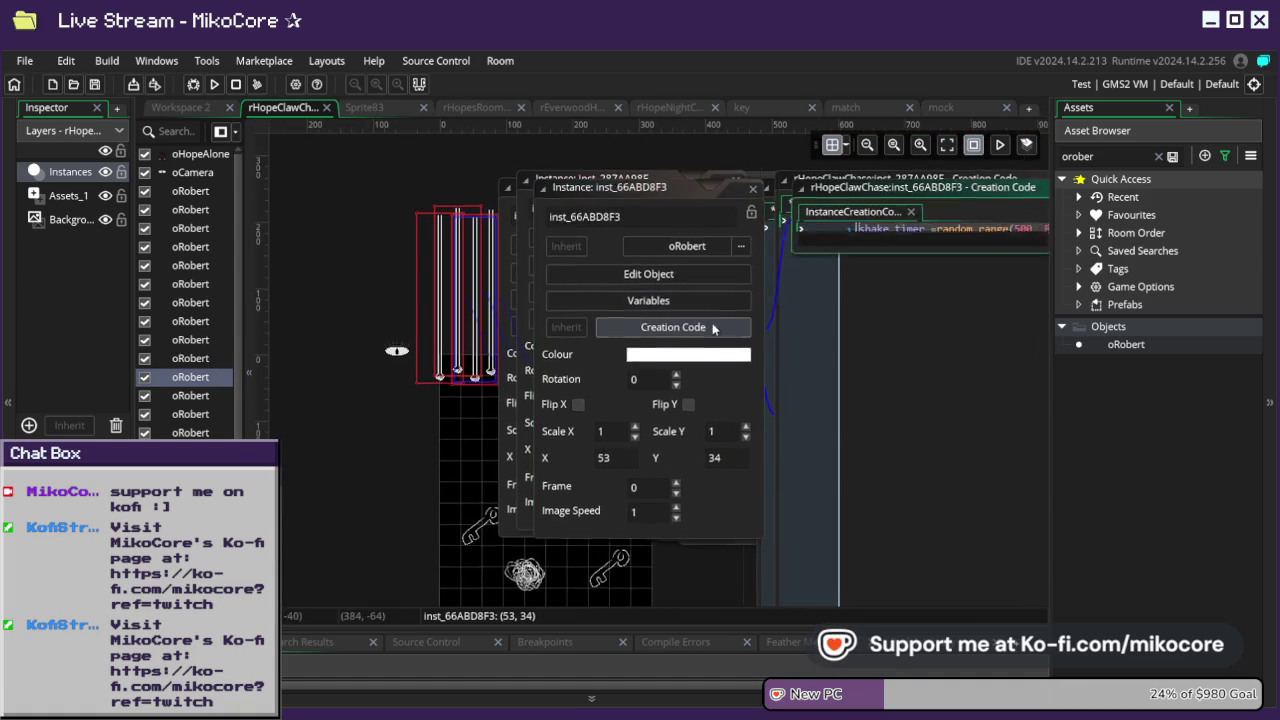
click(660, 328)
drag(588, 172, 436, 170)
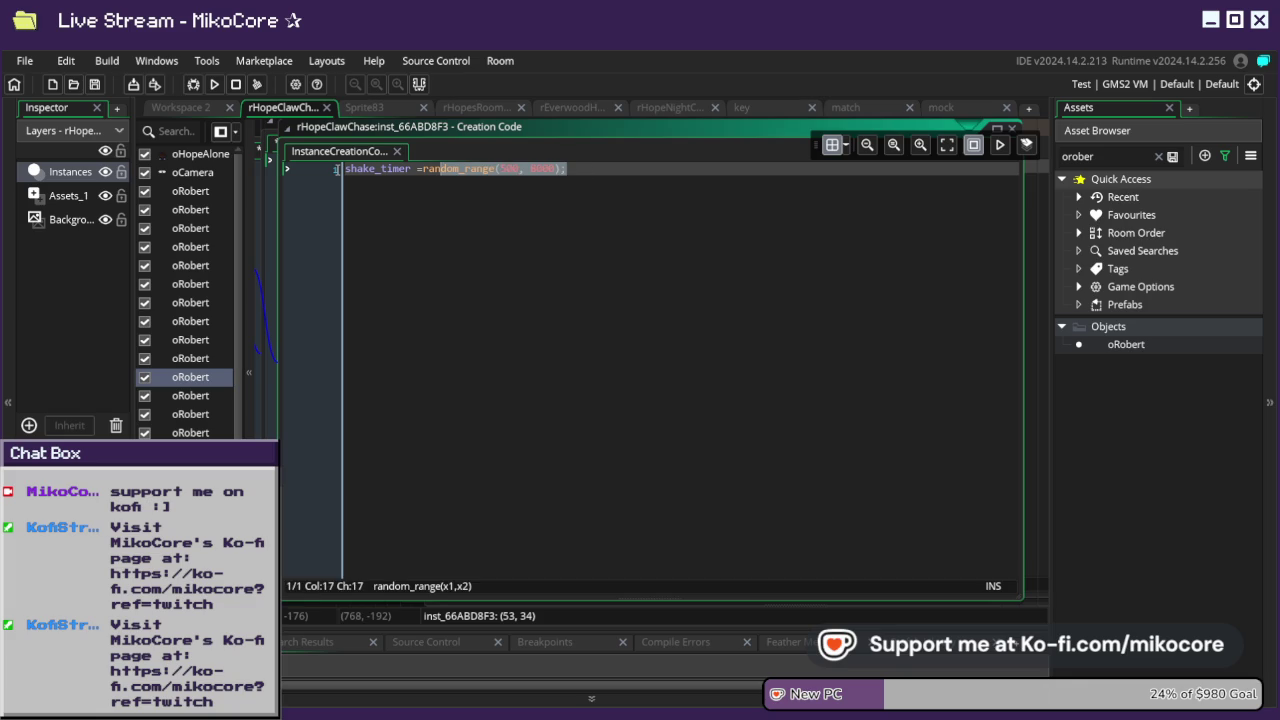
click(542, 168)
key(BackSpace)
key(BackSpace)
text(20)
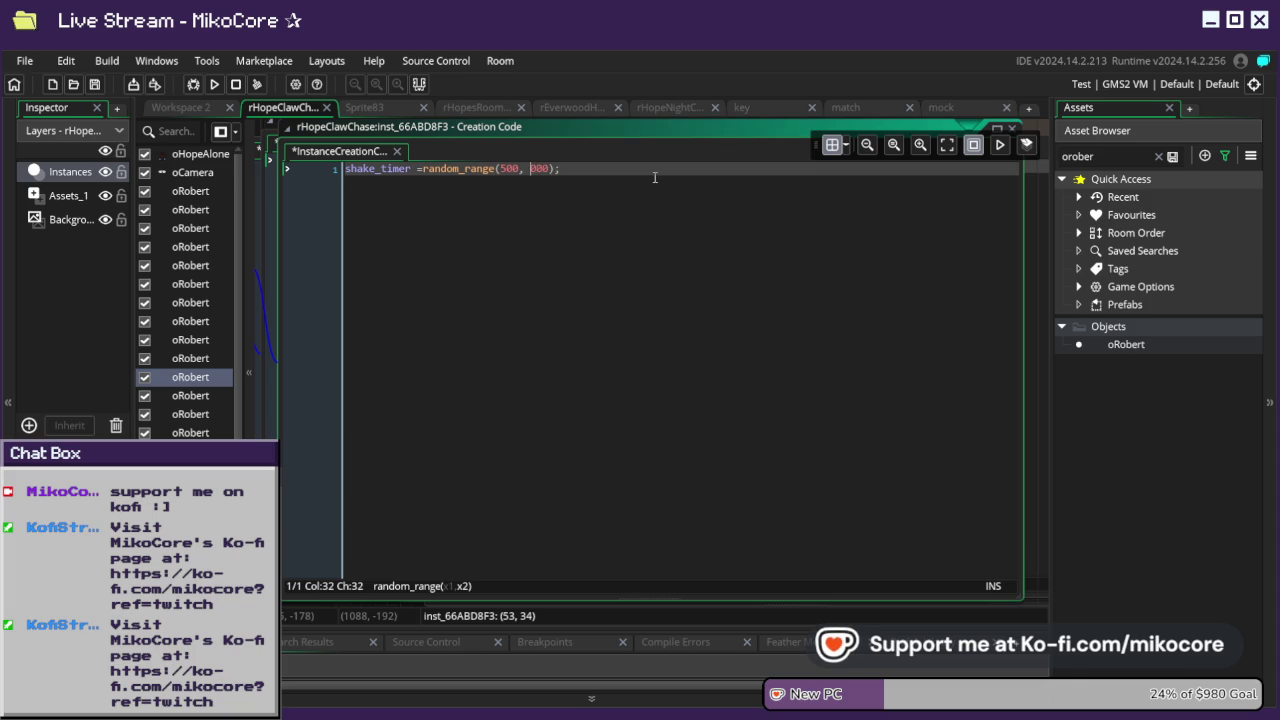
text(3)
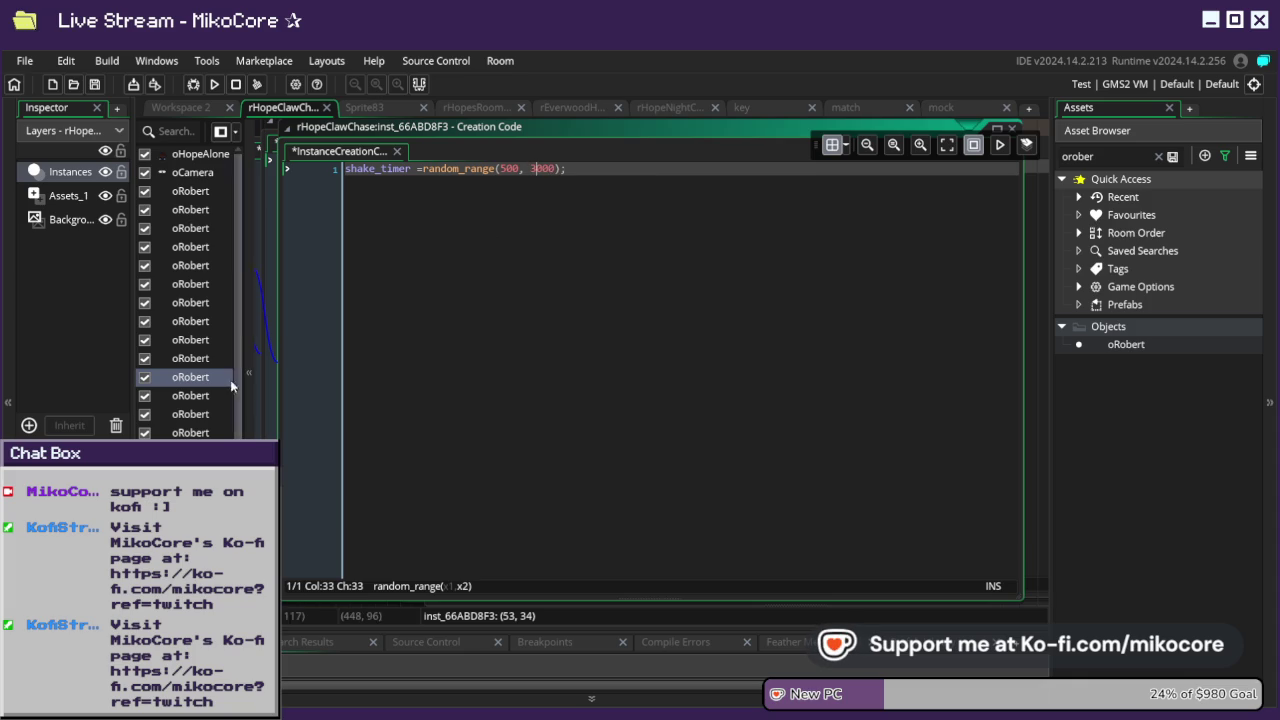
- Give the next oRobert the random_range(500, 2000) shake_timer line
click(205, 396)
double_click(205, 396)
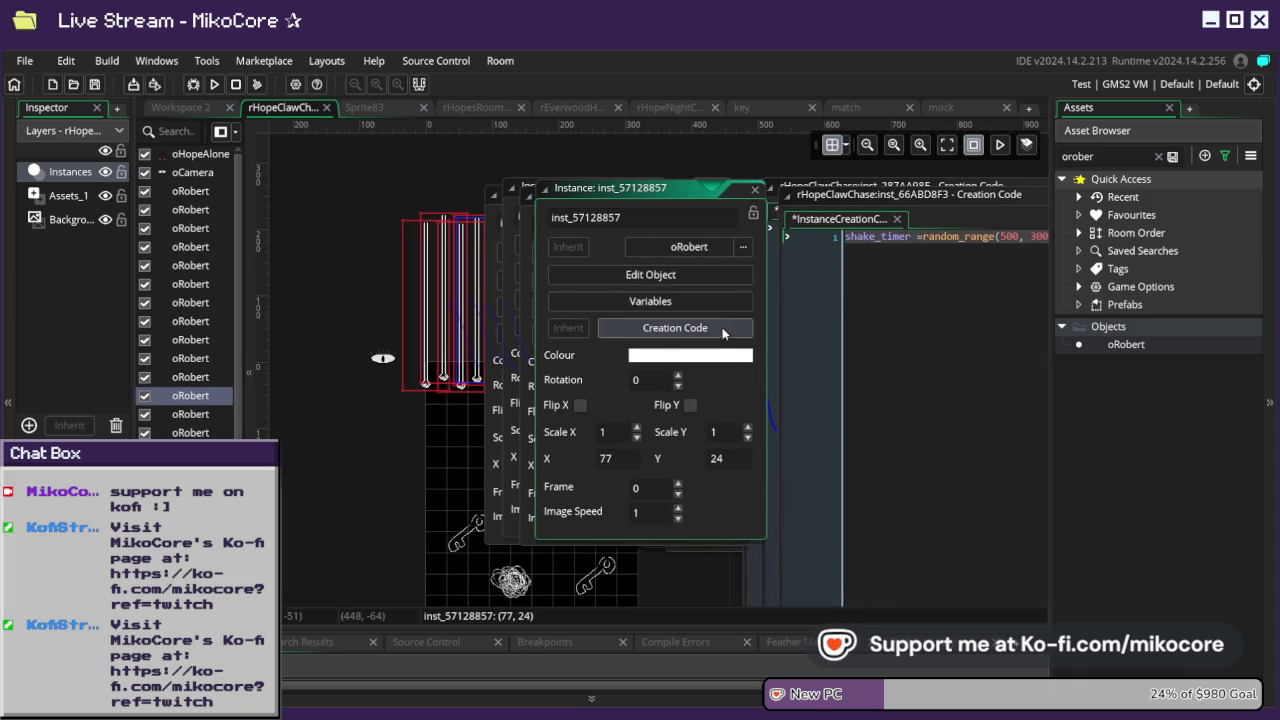
click(660, 323)
drag(568, 168, 305, 167)
text(shake_timer =random_range(500, 2000);)
click(542, 170)
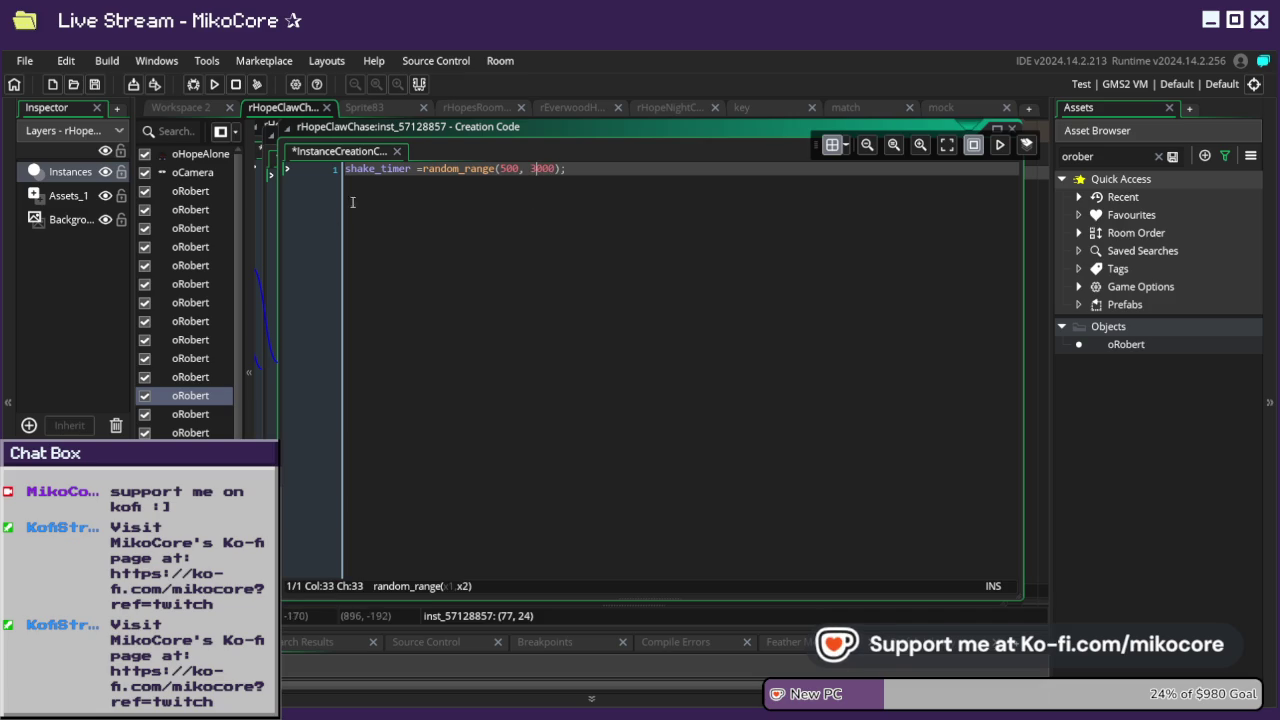
- Paste the 500–2000 line into another oRobert, then change its upper bound to 6000
click(208, 415)
double_click(208, 415)
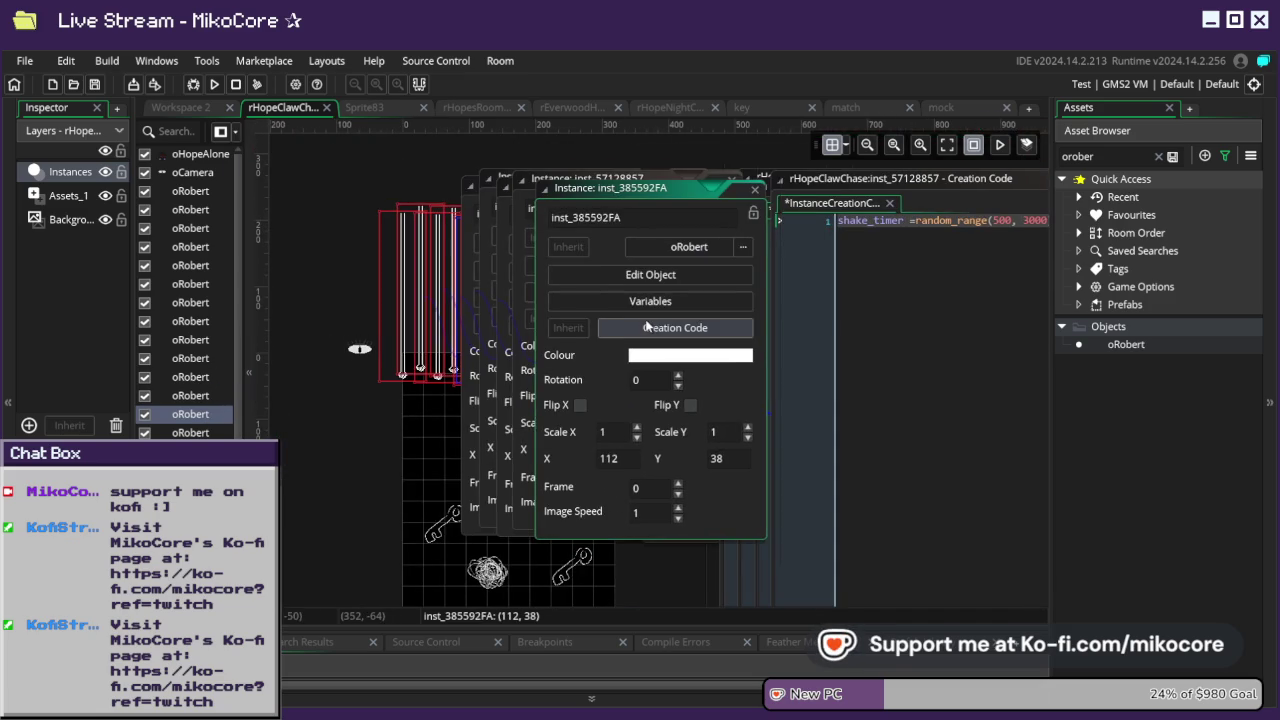
click(676, 328)
drag(568, 168, 321, 182)
text(shake_timer =random_range(500, 2000);)
click(502, 169)
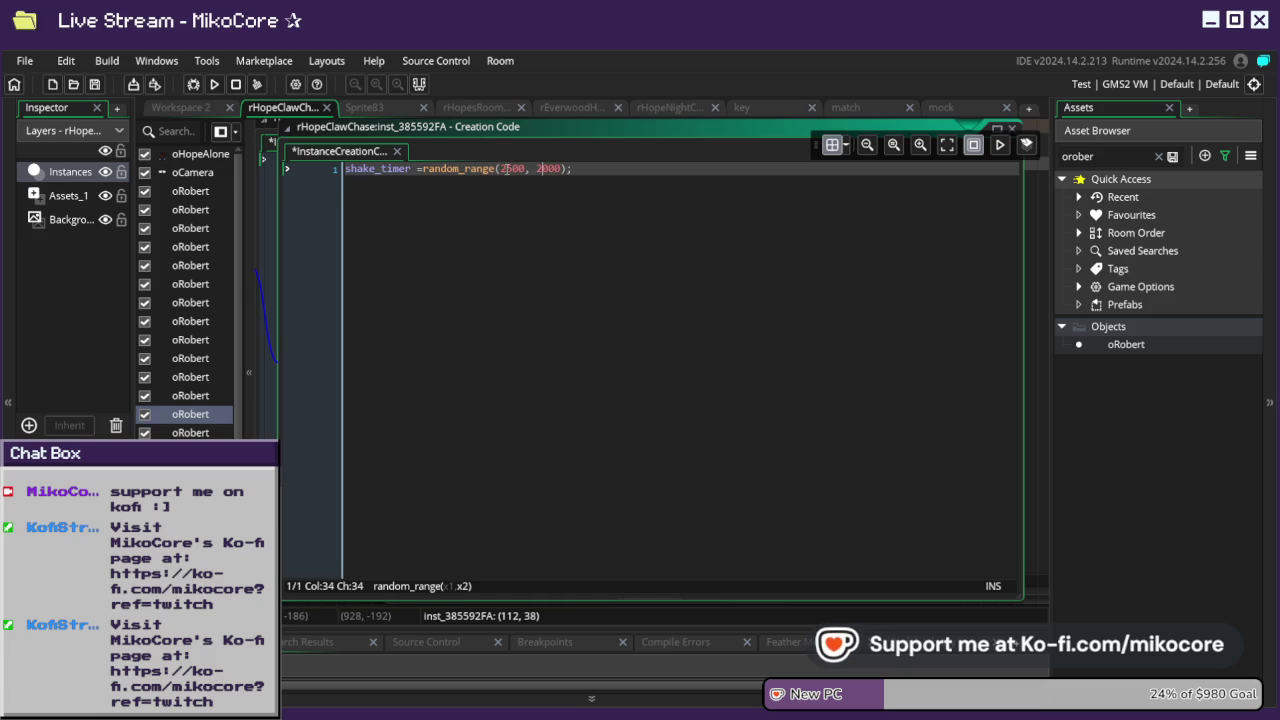
key(Left)
key(BackSpace)
text(6)
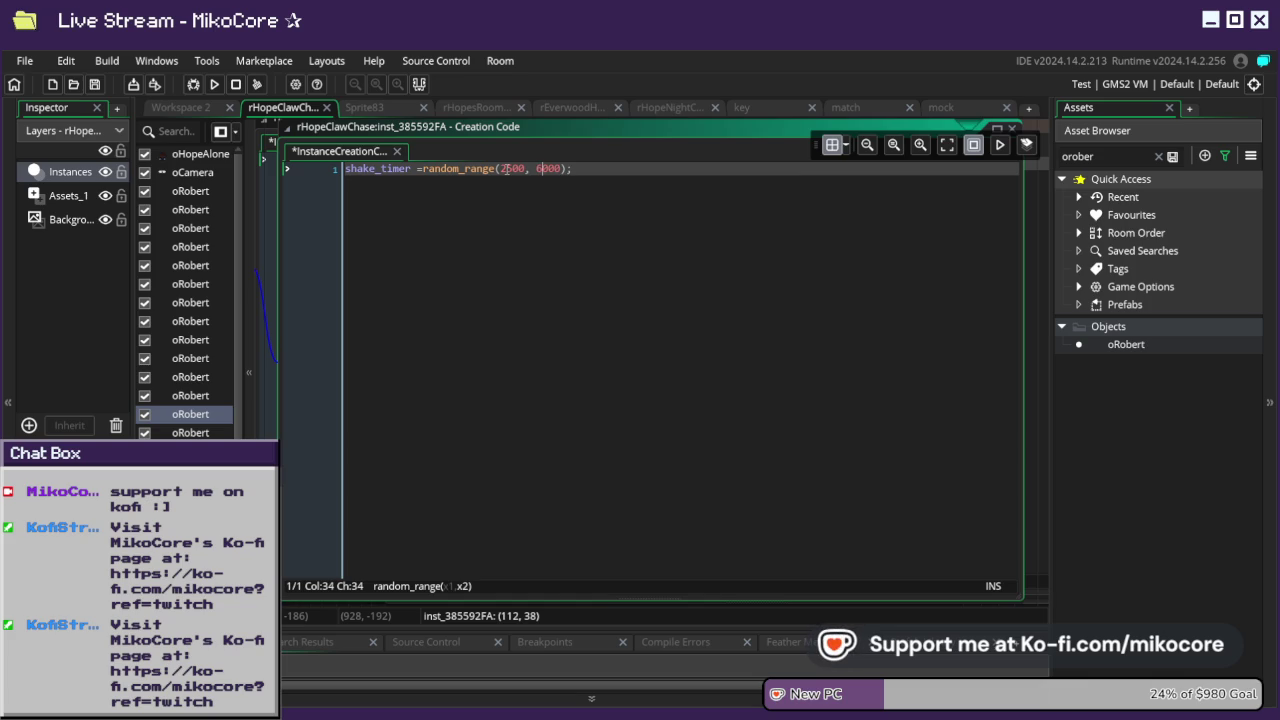
- Confirm the last oRobert's code reads 500–2000 and run the game
double_click(190, 433)
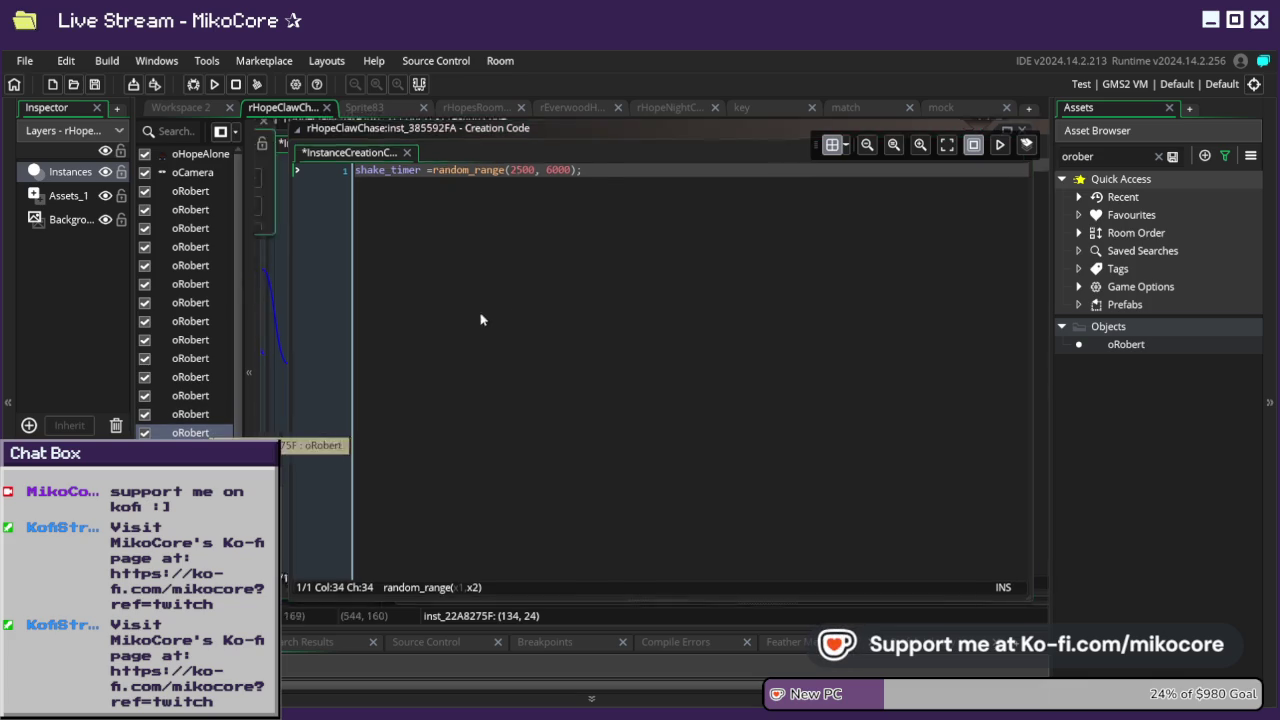
click(655, 327)
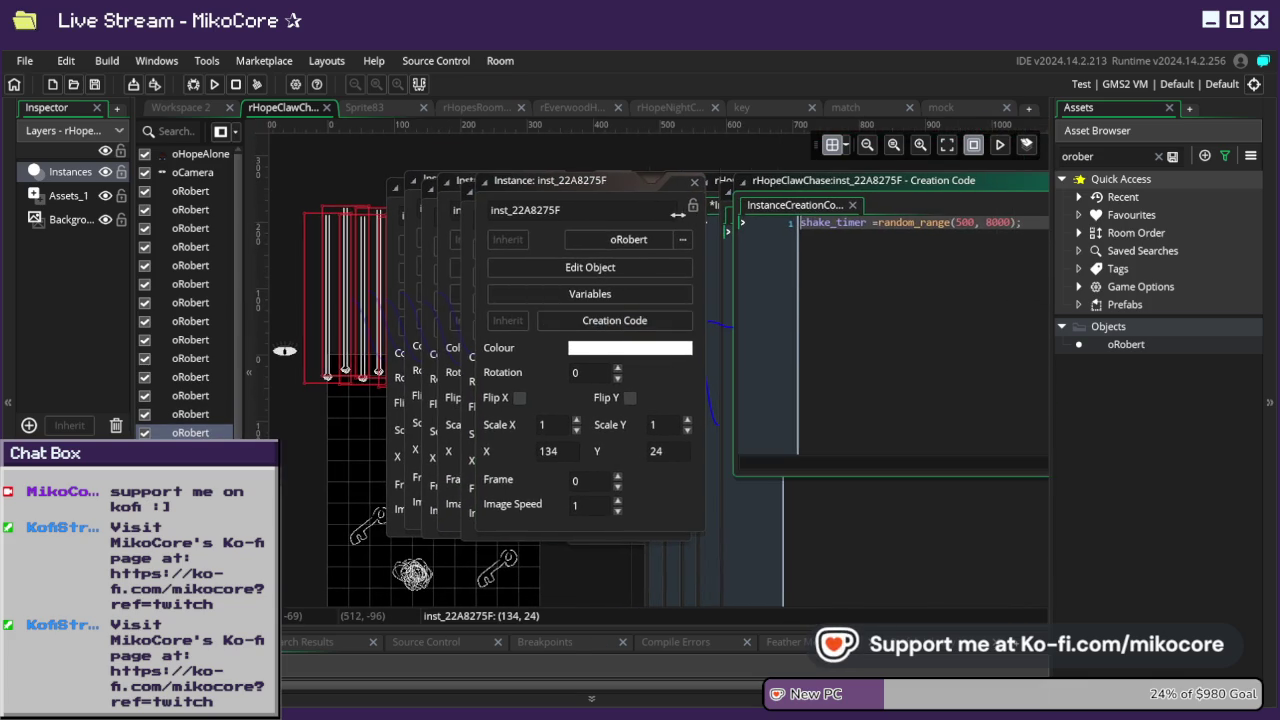
drag(661, 178, 370, 170)
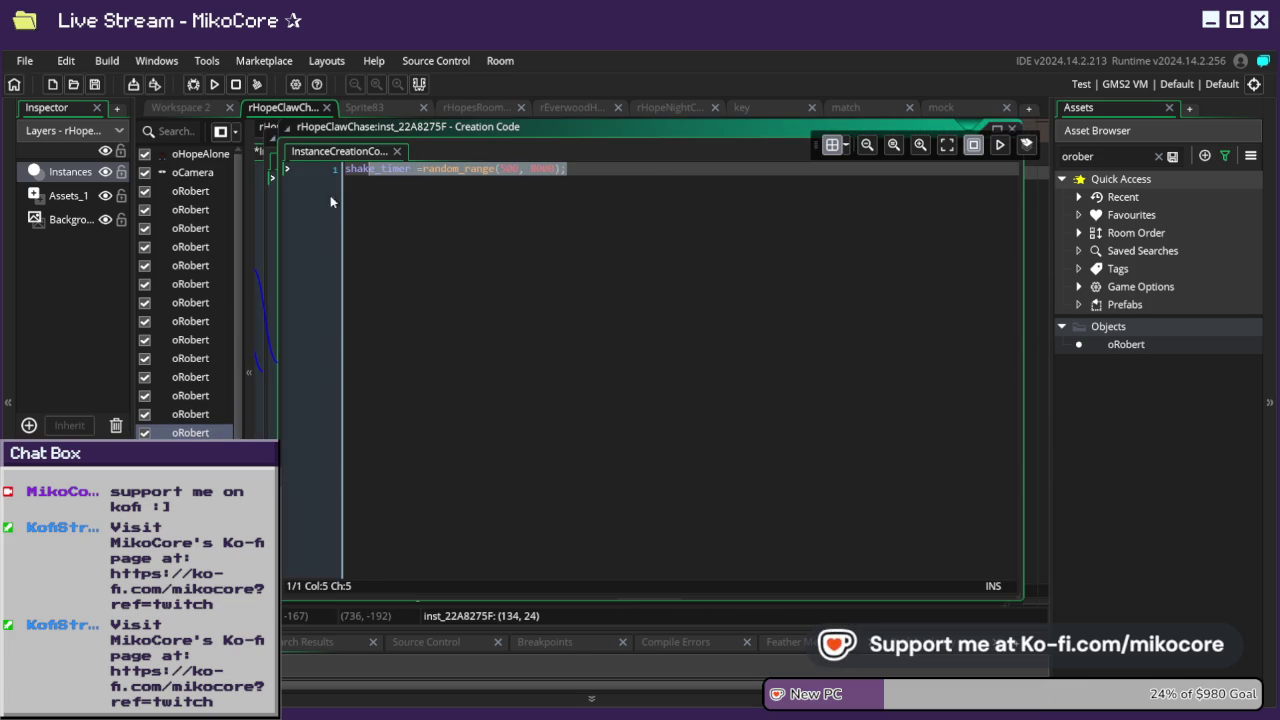
click(304, 203)
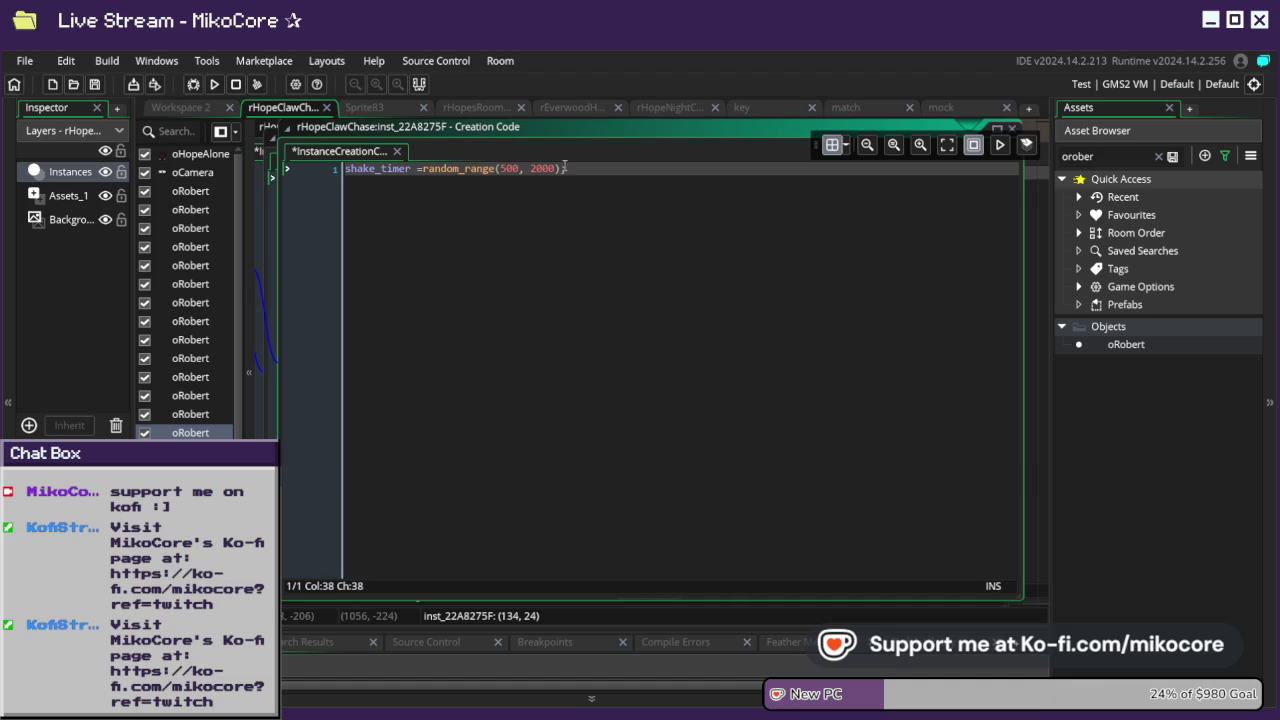
click(214, 84)
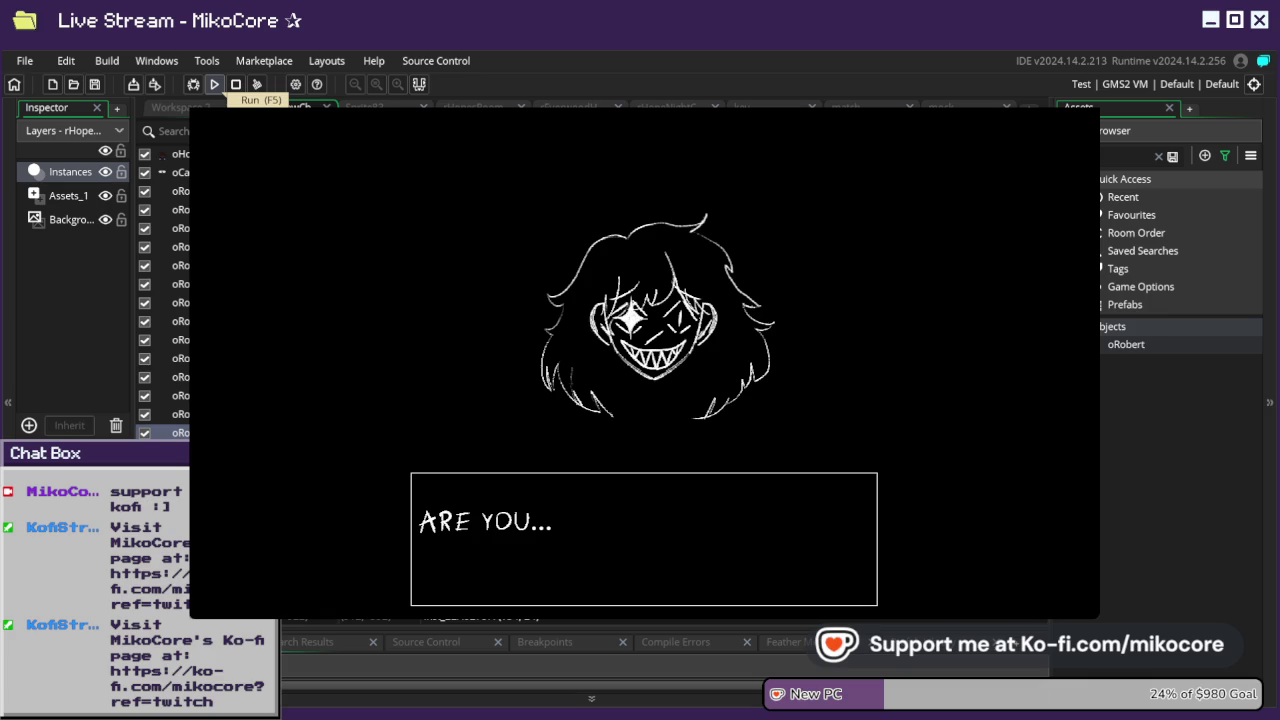
click(236, 84)
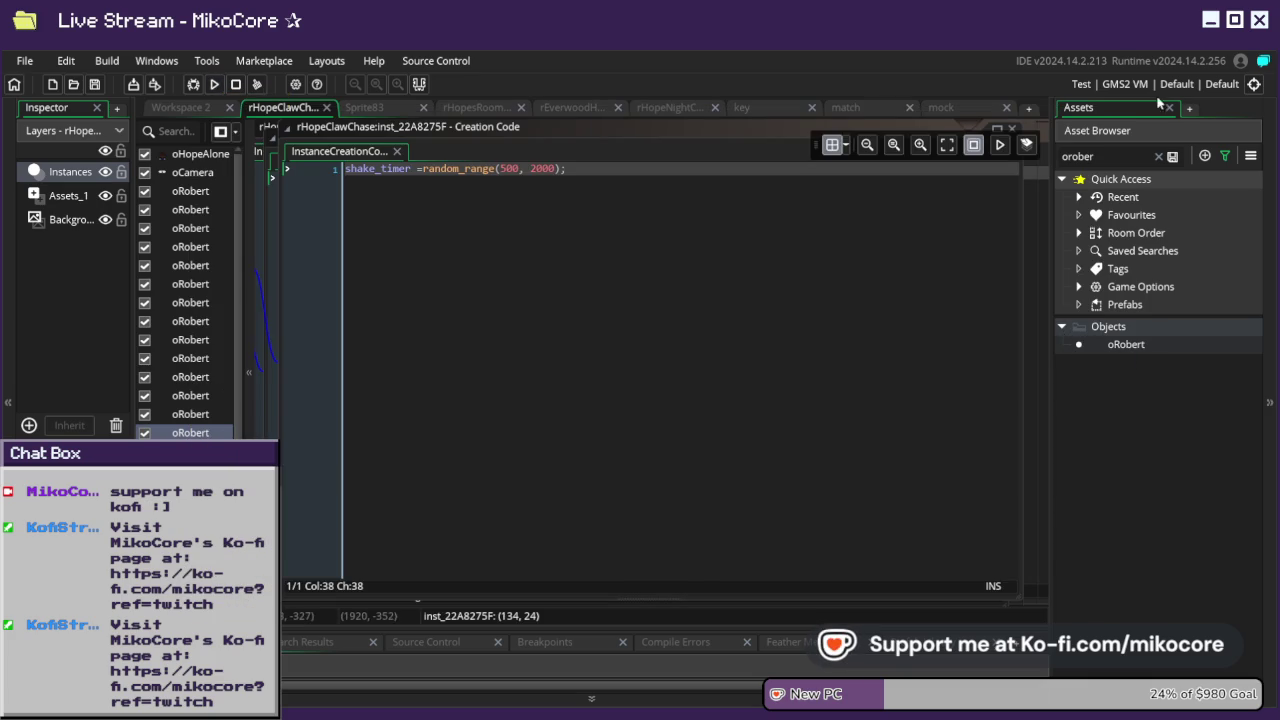
- Clear the asset search, collapse oSystems, select rHopeClawChase, and start the build
click(1172, 157)
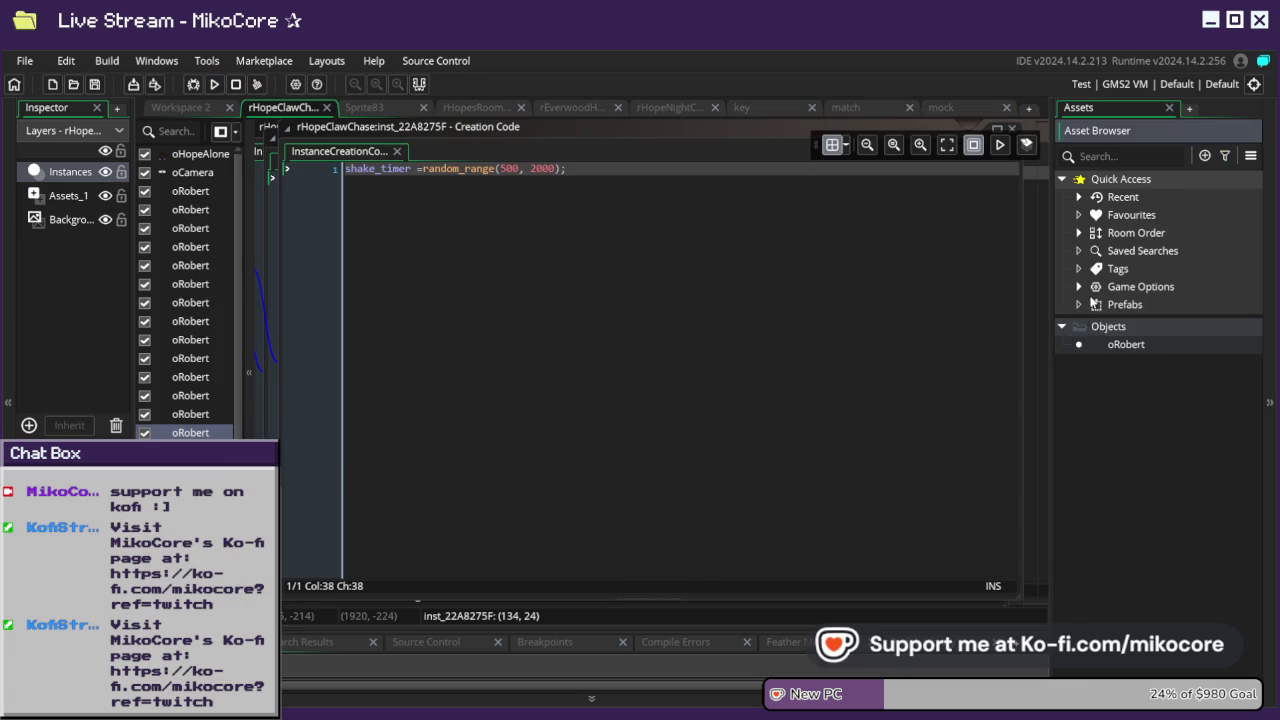
scroll(1128, 327, down, 1)
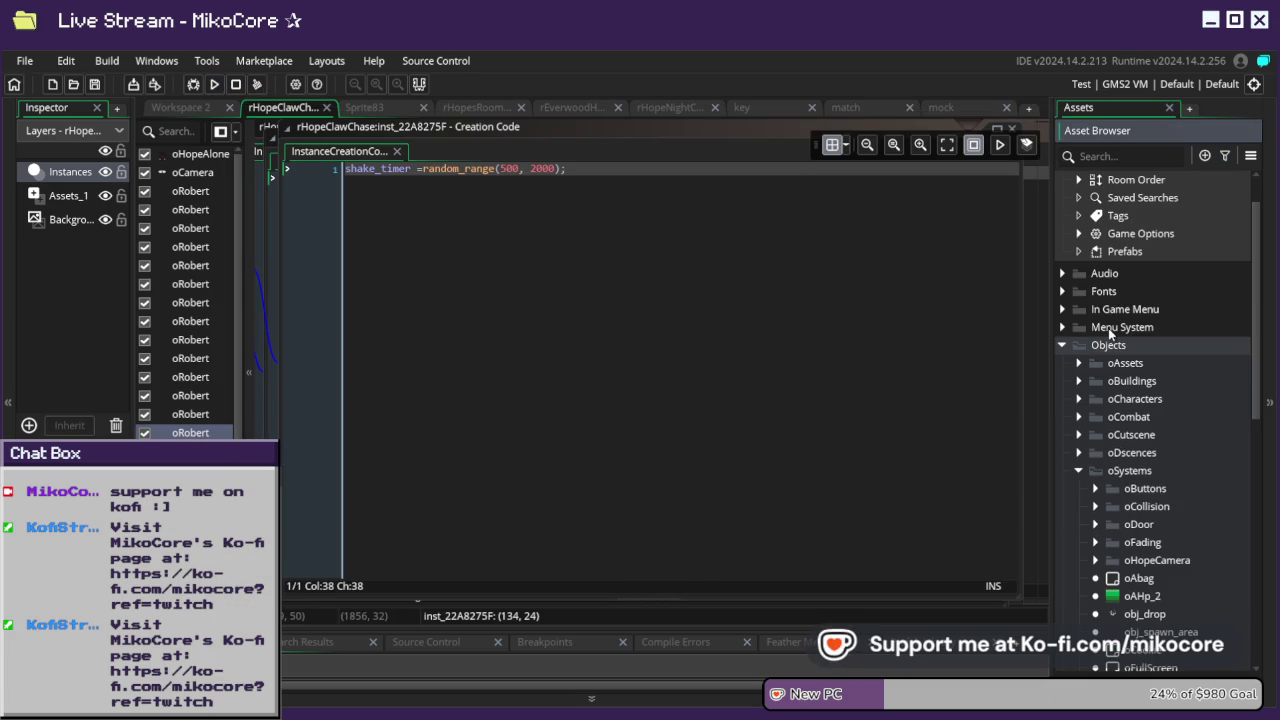
scroll(1102, 478, down, 2)
scroll(1104, 483, down, 1)
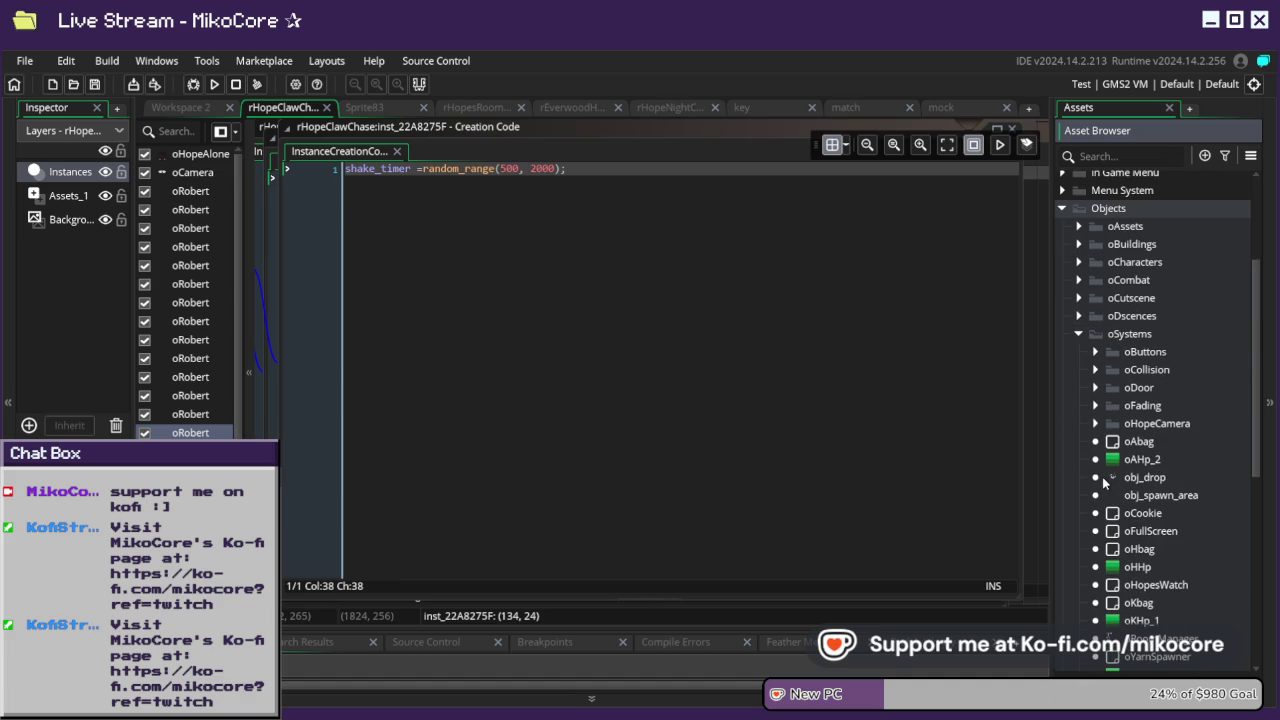
scroll(1104, 482, down, 2)
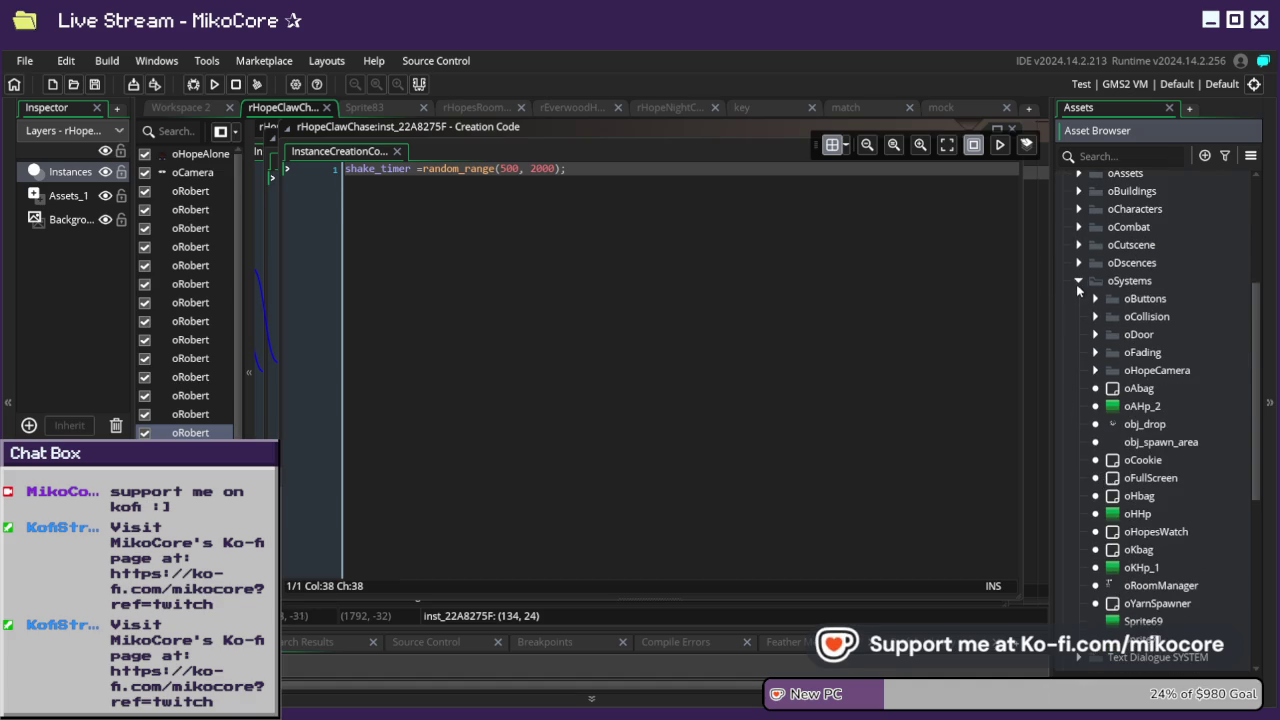
click(1077, 282)
scroll(1106, 370, up, 4)
scroll(1108, 390, down, 5)
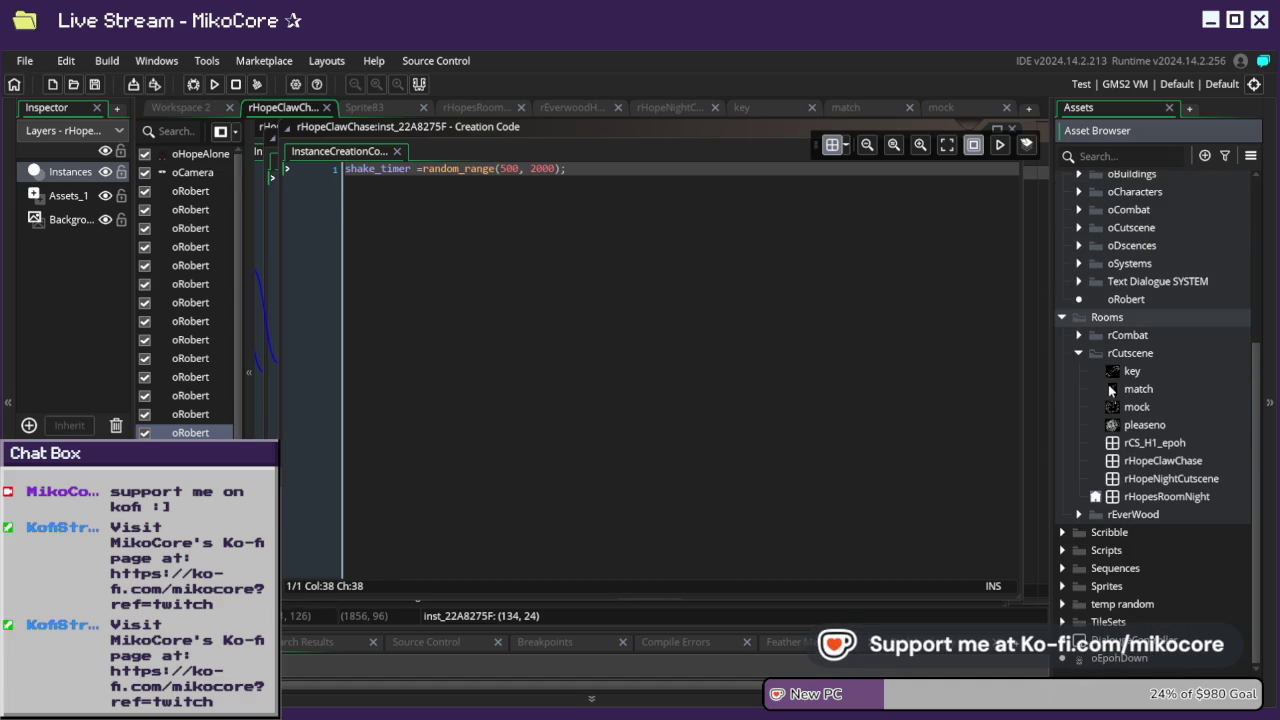
click(1164, 466)
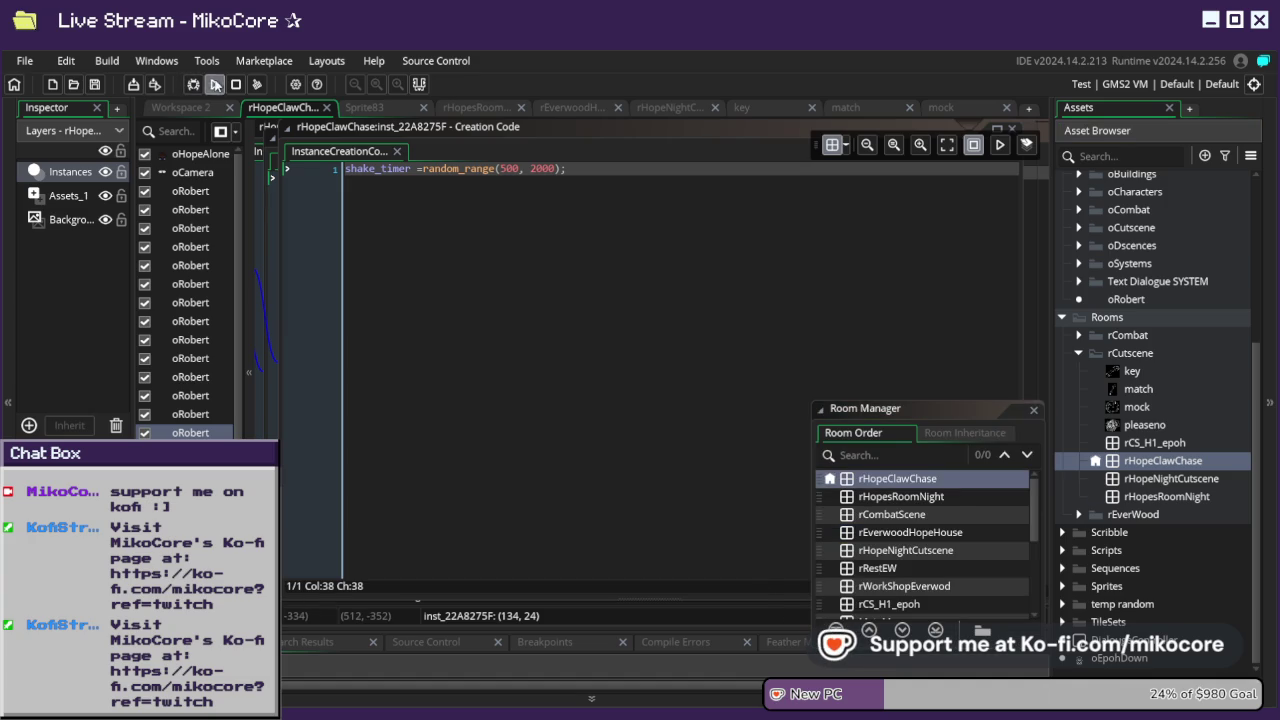
click(214, 84)
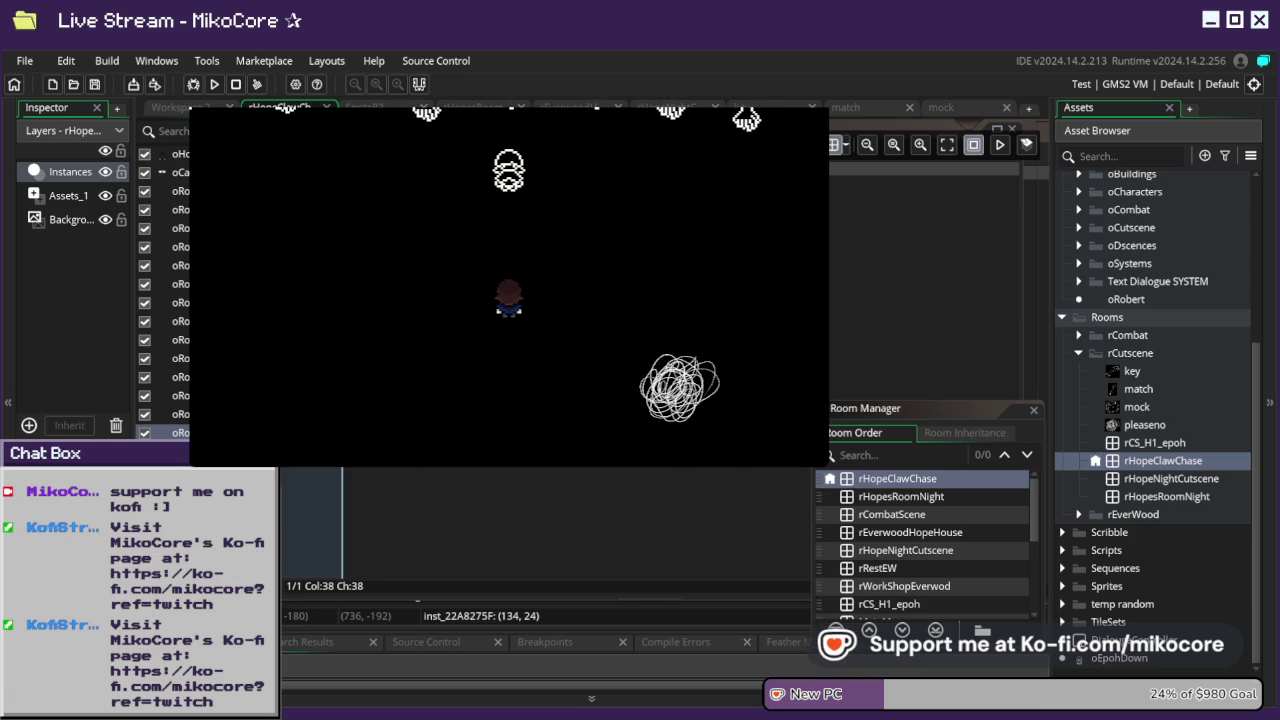
key(Right)
key(Up)
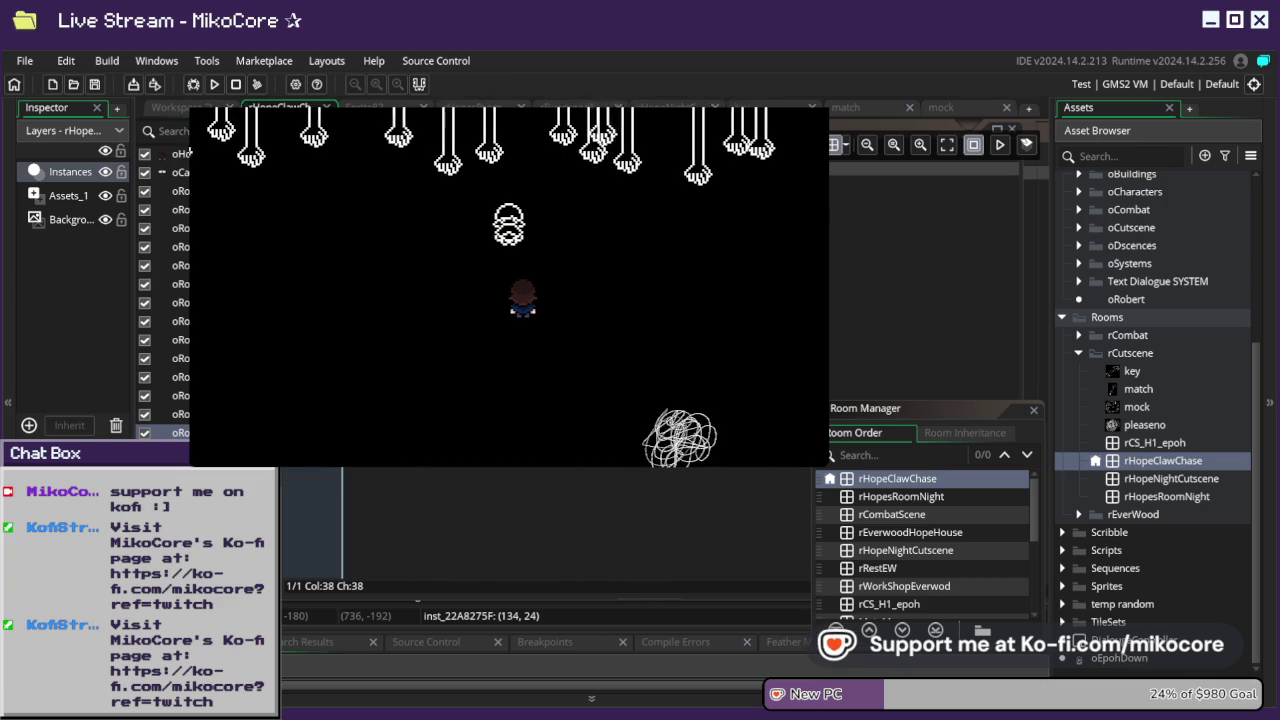
key(Right)
key(Left)
key(Right)
key(Left)
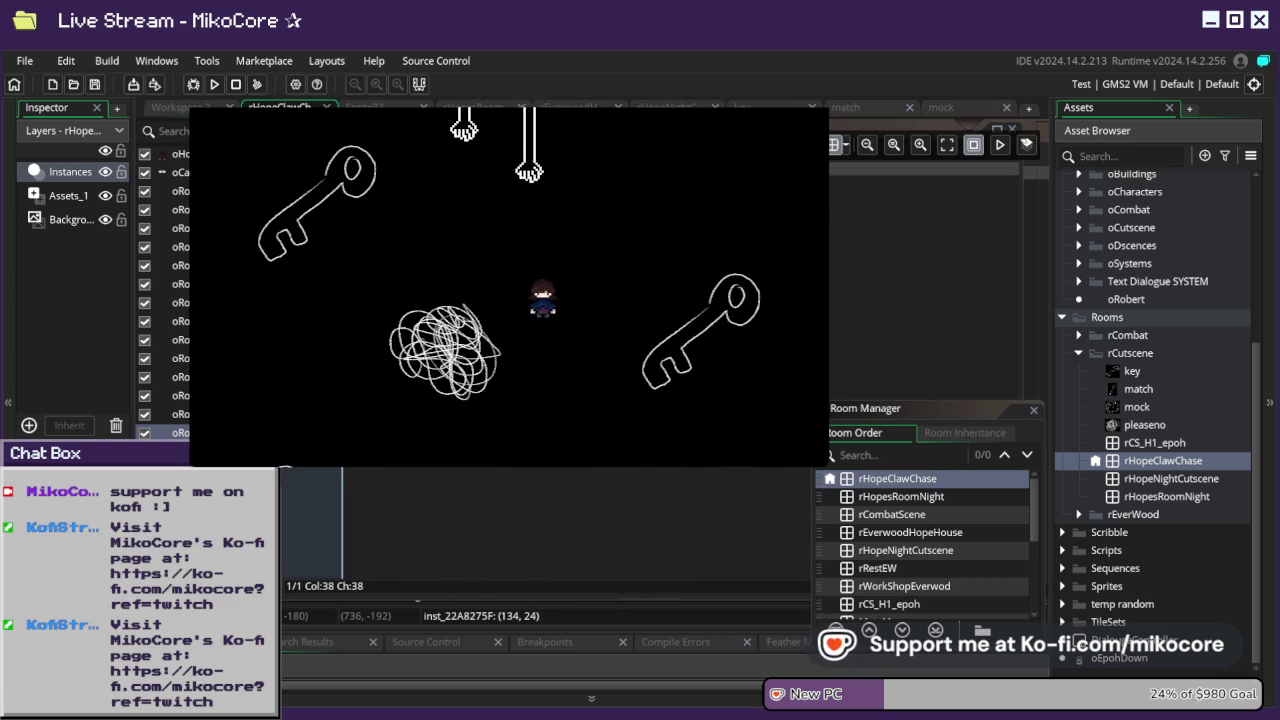
key(Left)
key(Right)
key(Left)
key(Right)
key(Right)
key(Left)
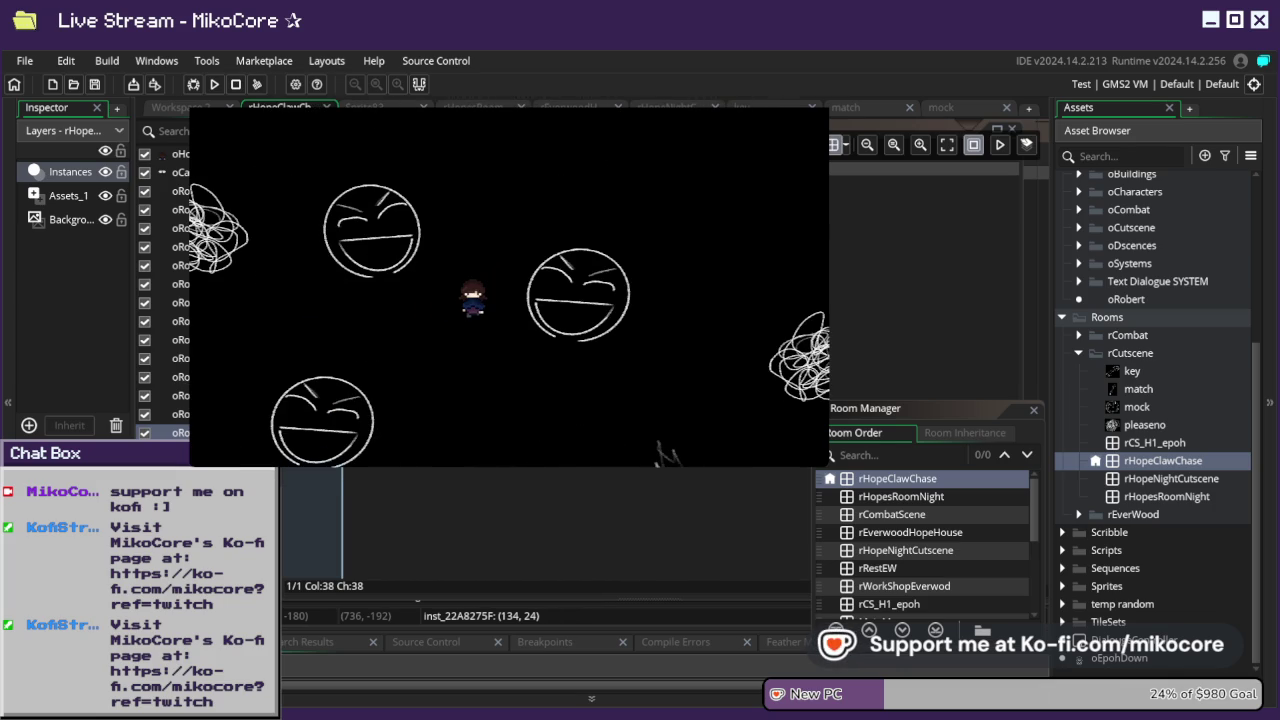
key(Down)
key(Right)
key(Left)
key(Down)
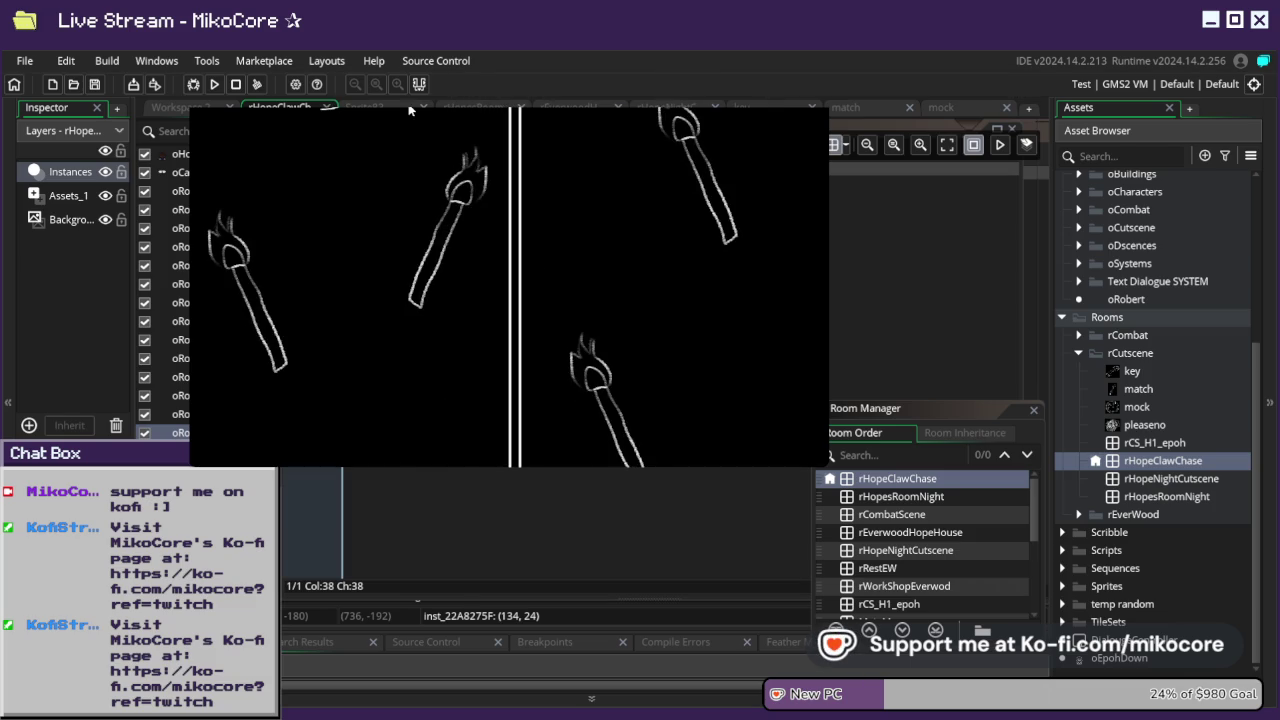
key(Escape)
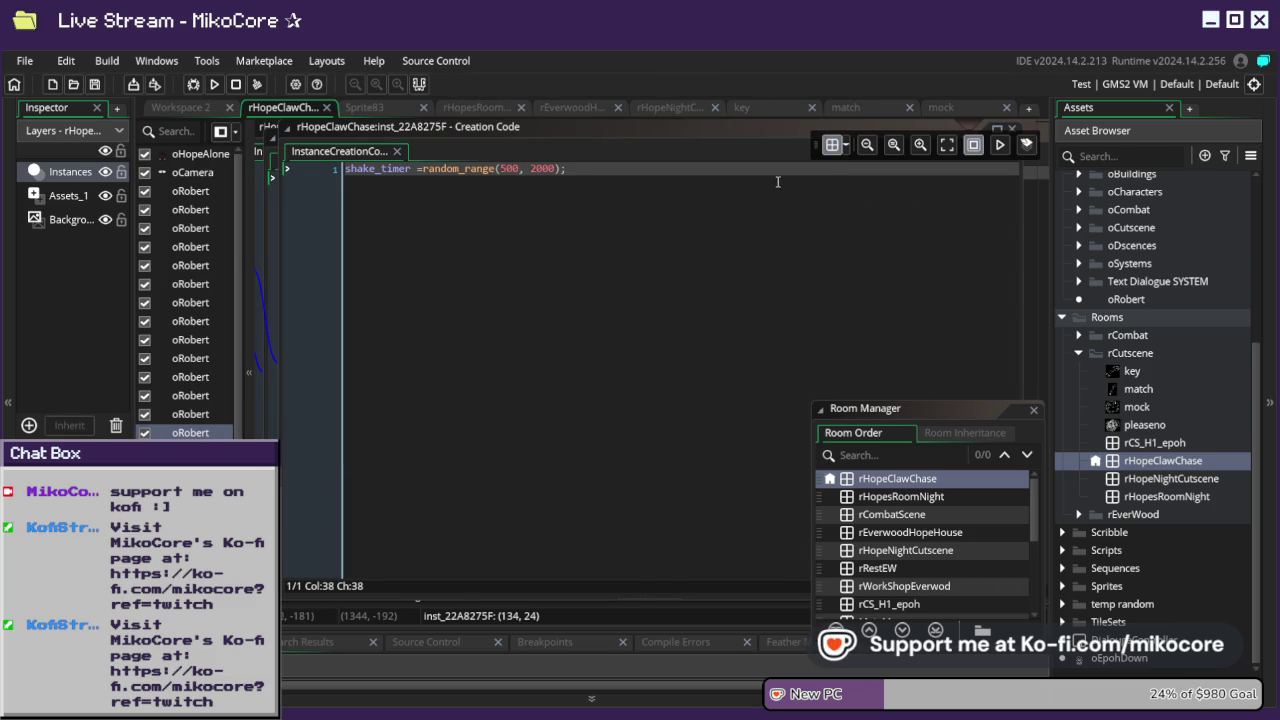
- Restore the creation code window and close all the extra instance windows
click(997, 129)
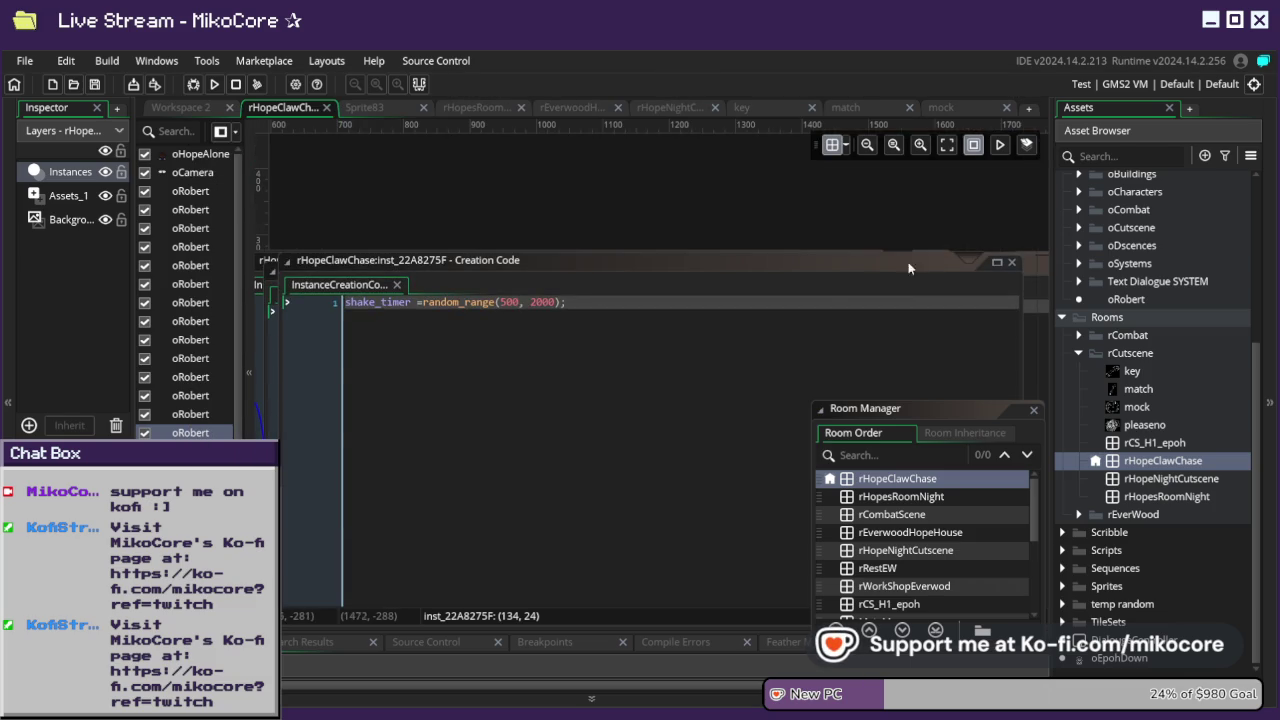
drag(977, 256, 980, 325)
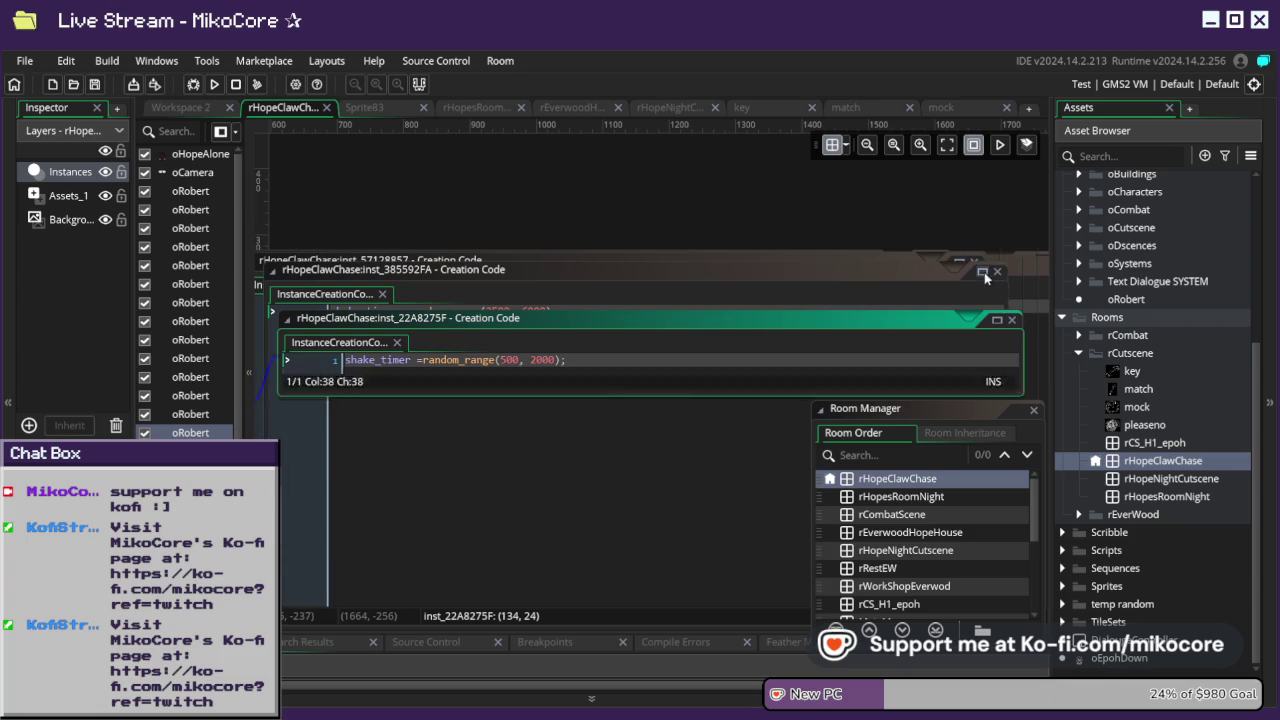
click(984, 272)
click(984, 272)
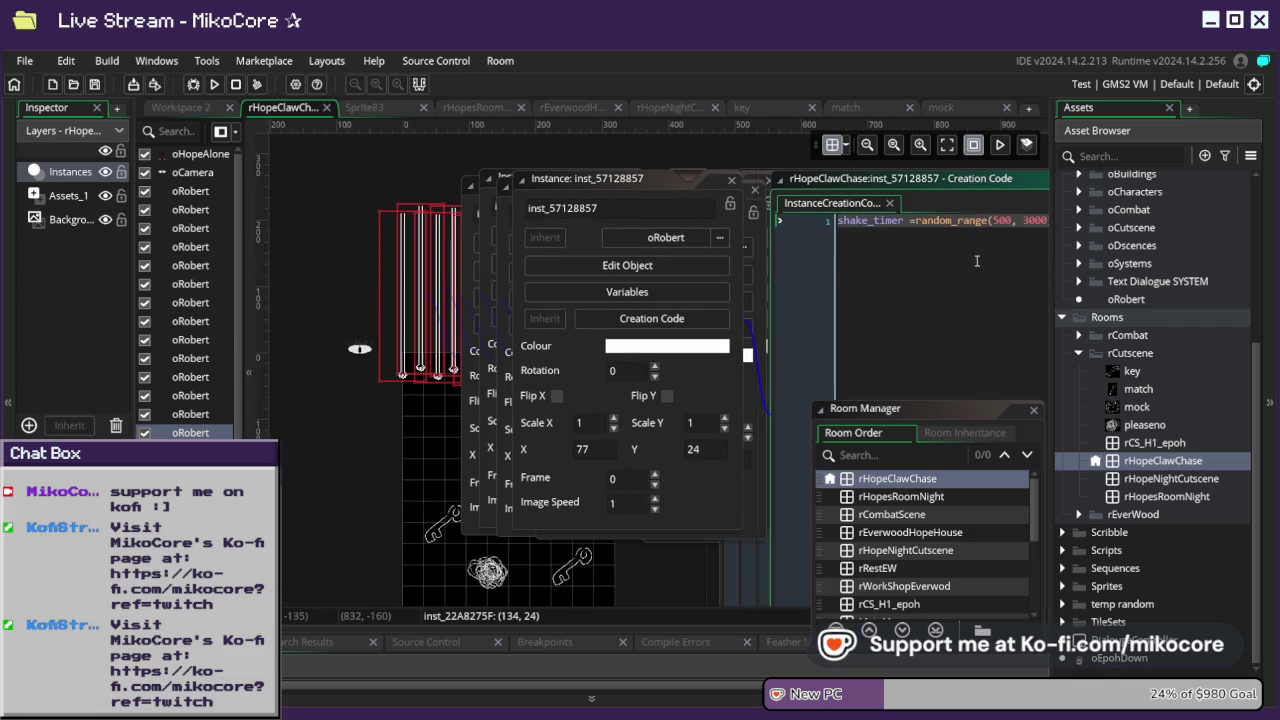
right_click(733, 182)
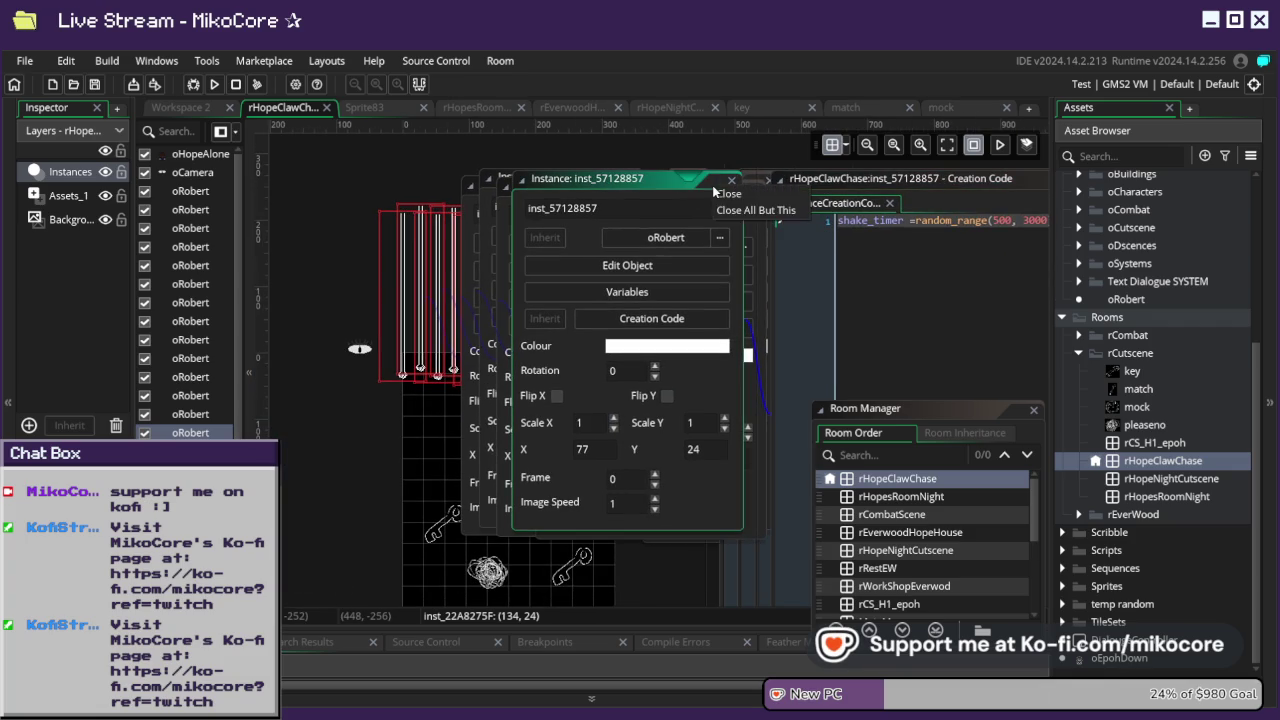
click(737, 212)
click(731, 181)
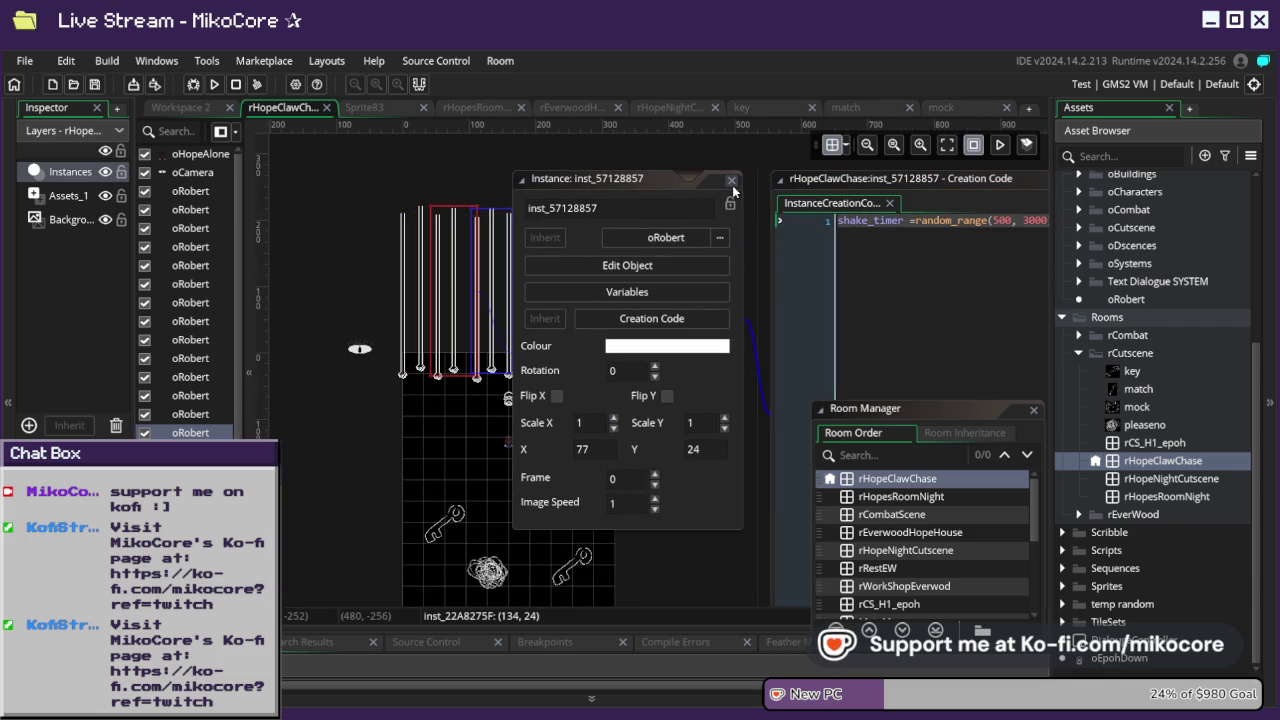
- Open Sprite83, then the oRobert object, keeping Sprite83 as its sprite
click(384, 110)
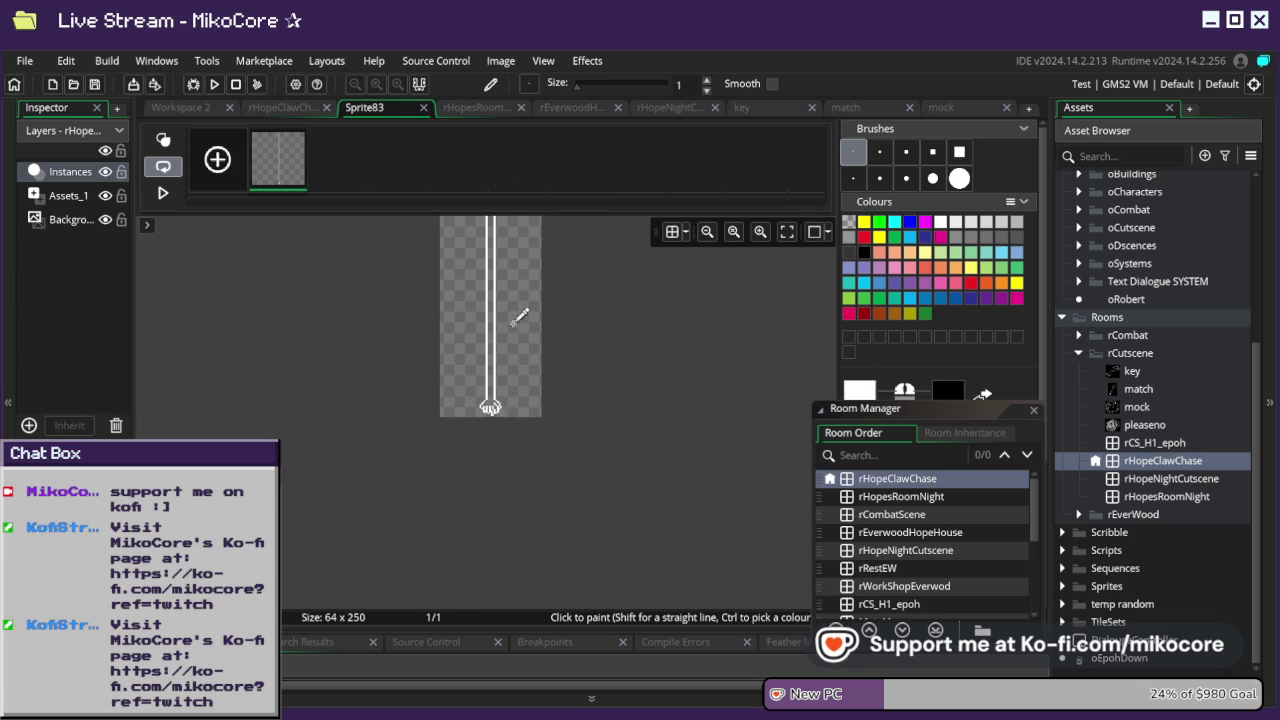
scroll(512, 312, up, 3)
scroll(433, 365, down, 1)
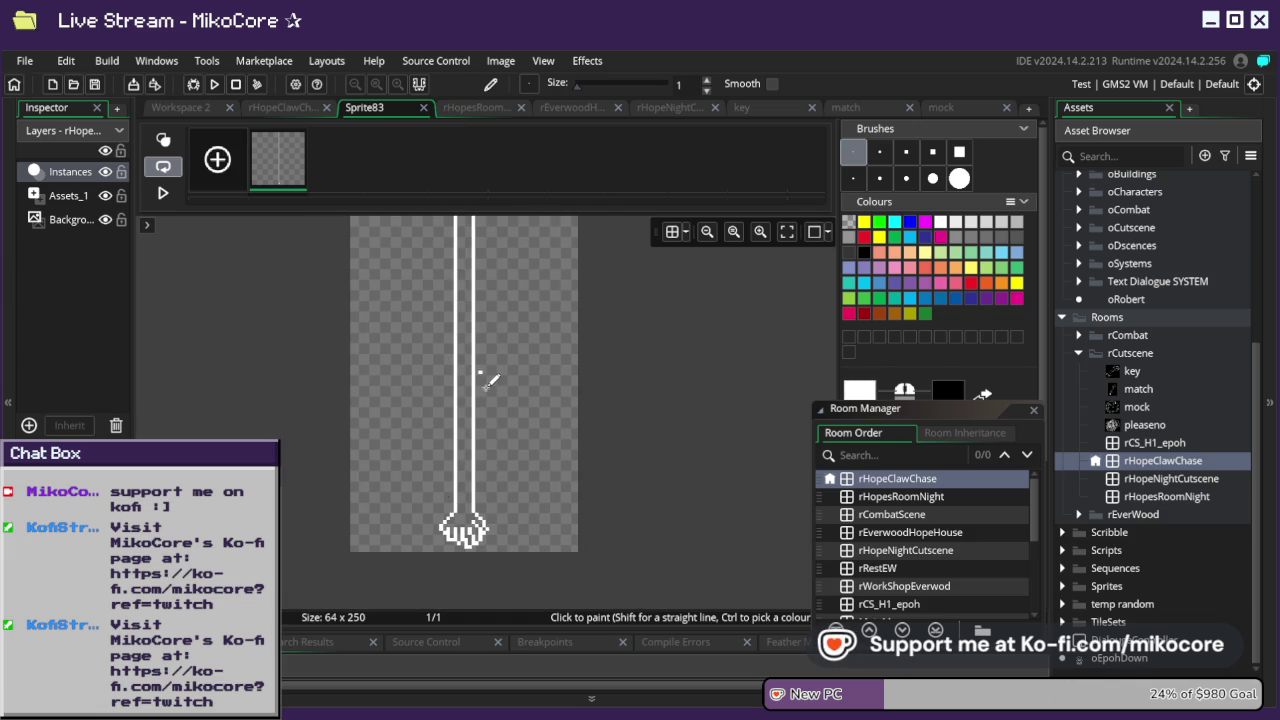
scroll(437, 505, up, 1)
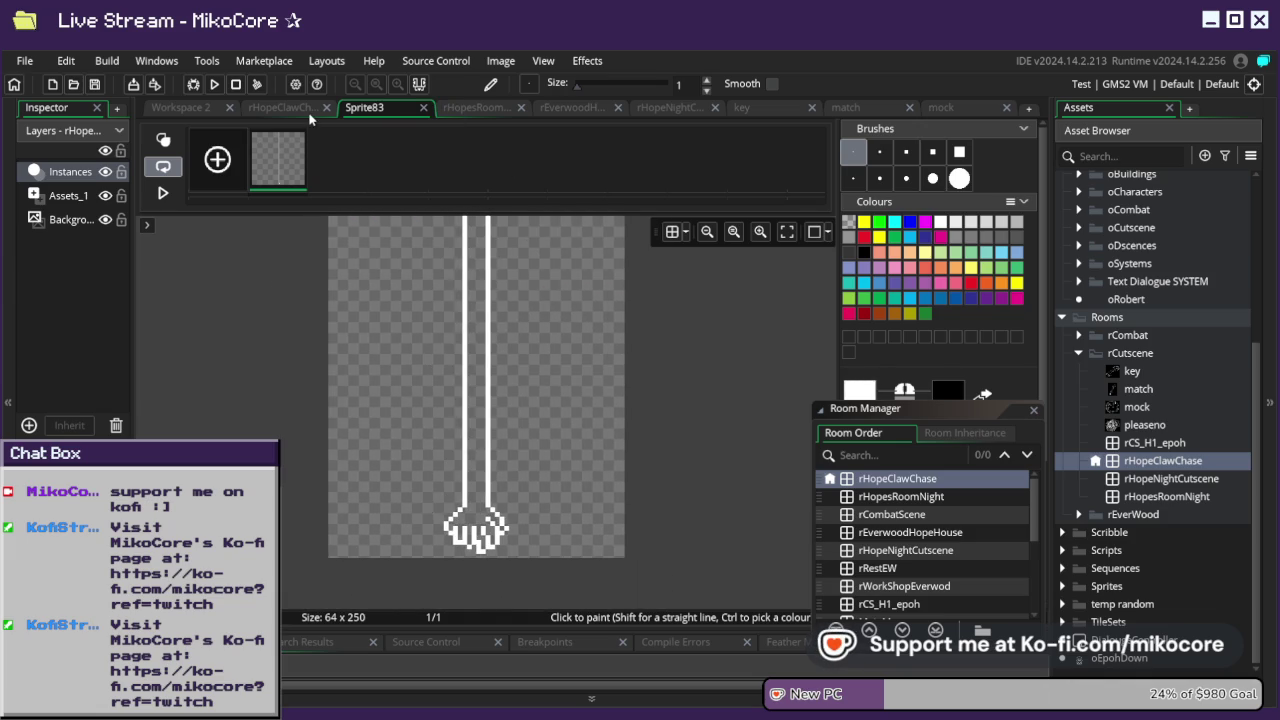
click(182, 107)
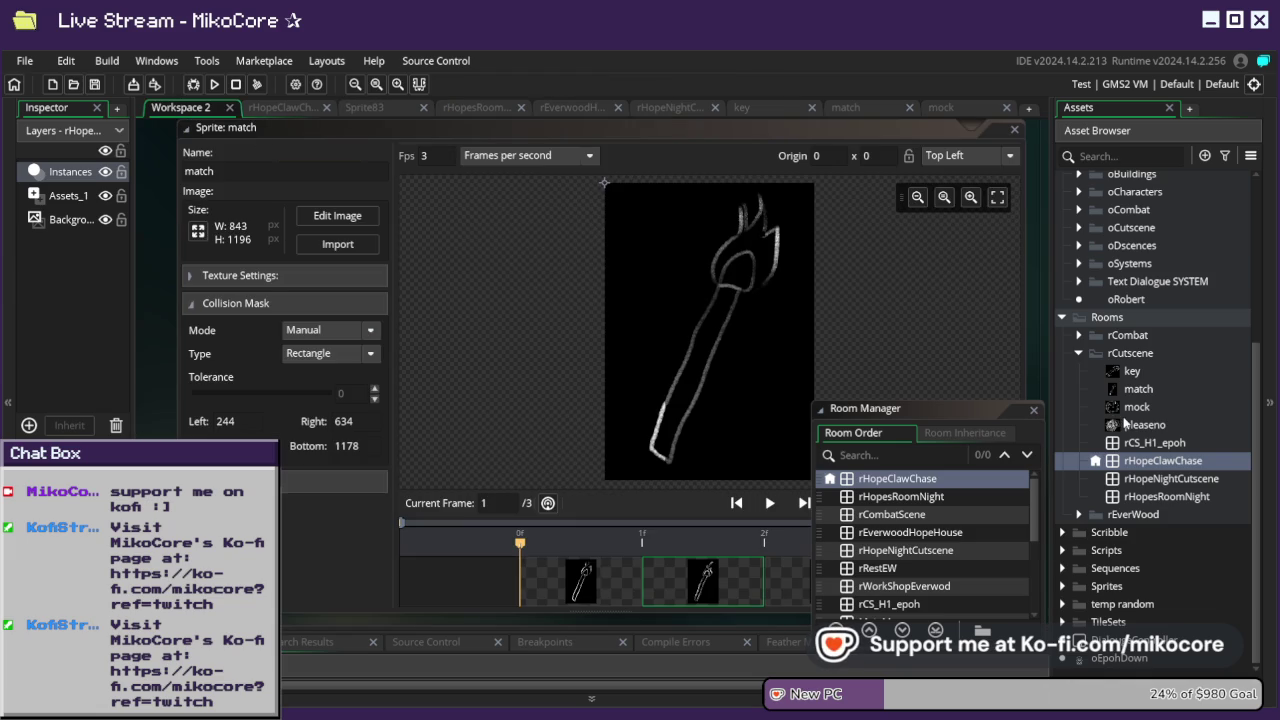
scroll(1112, 360, up, 1)
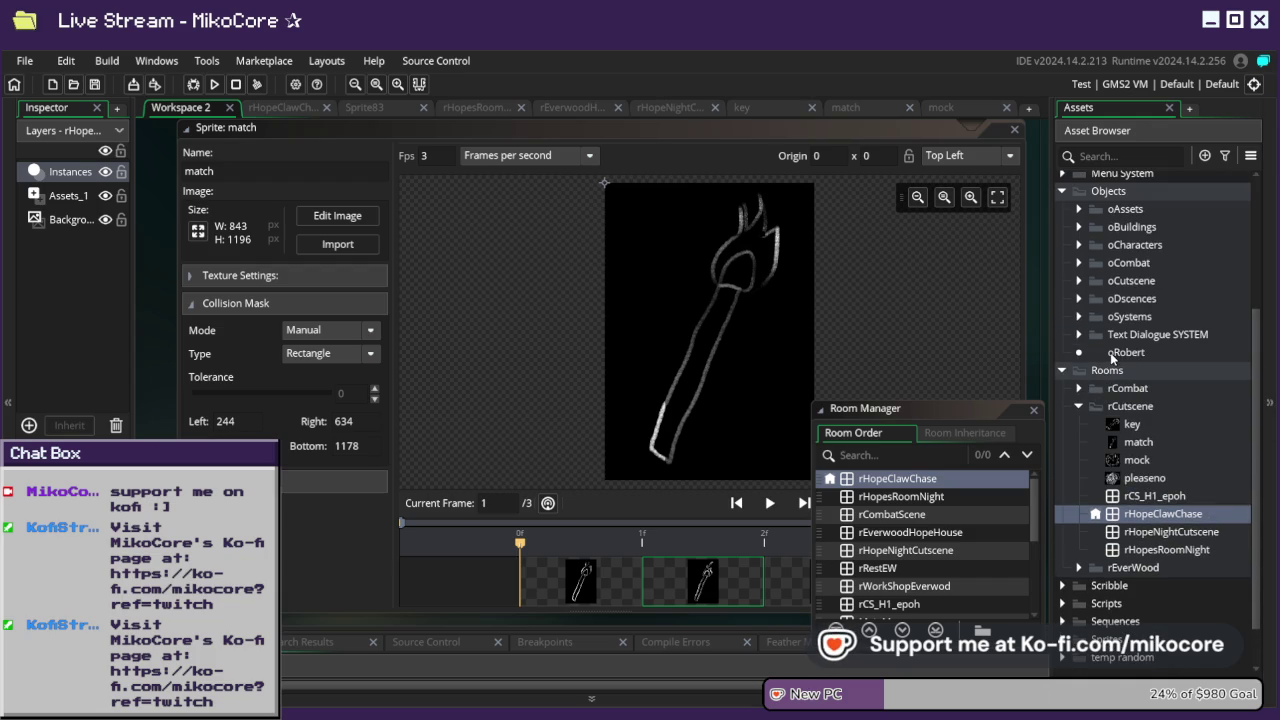
double_click(1110, 352)
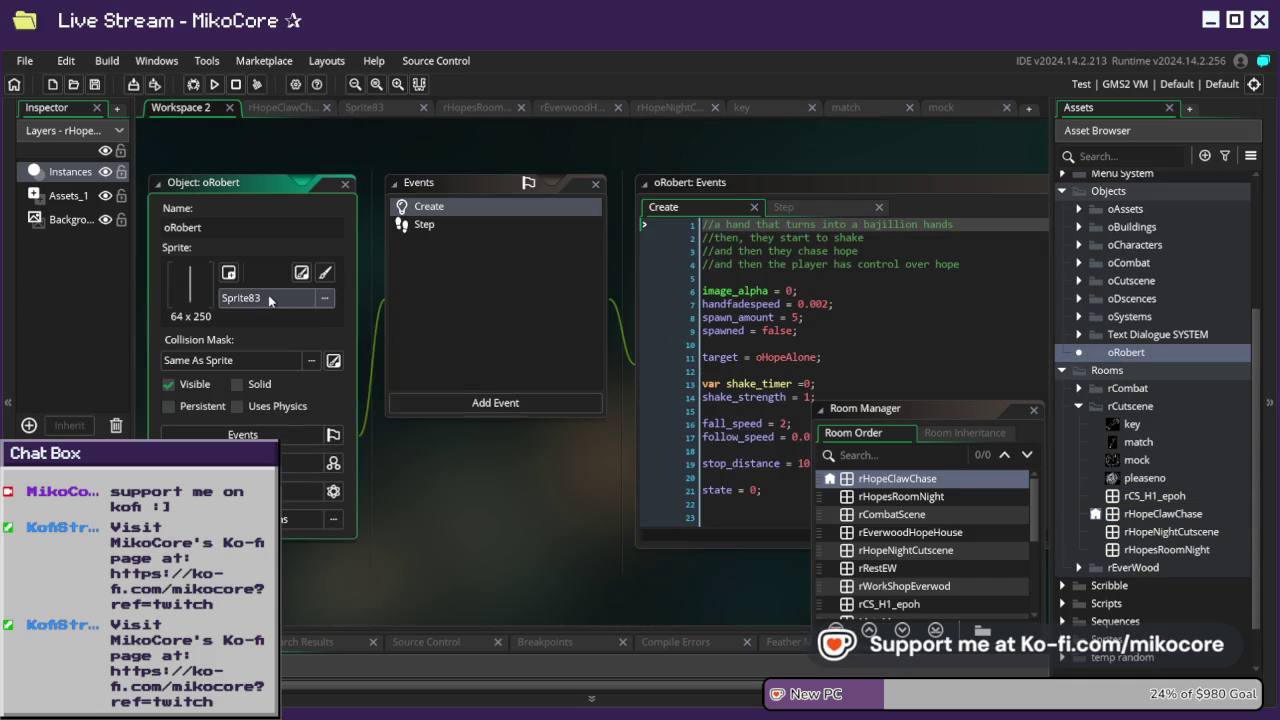
click(269, 298)
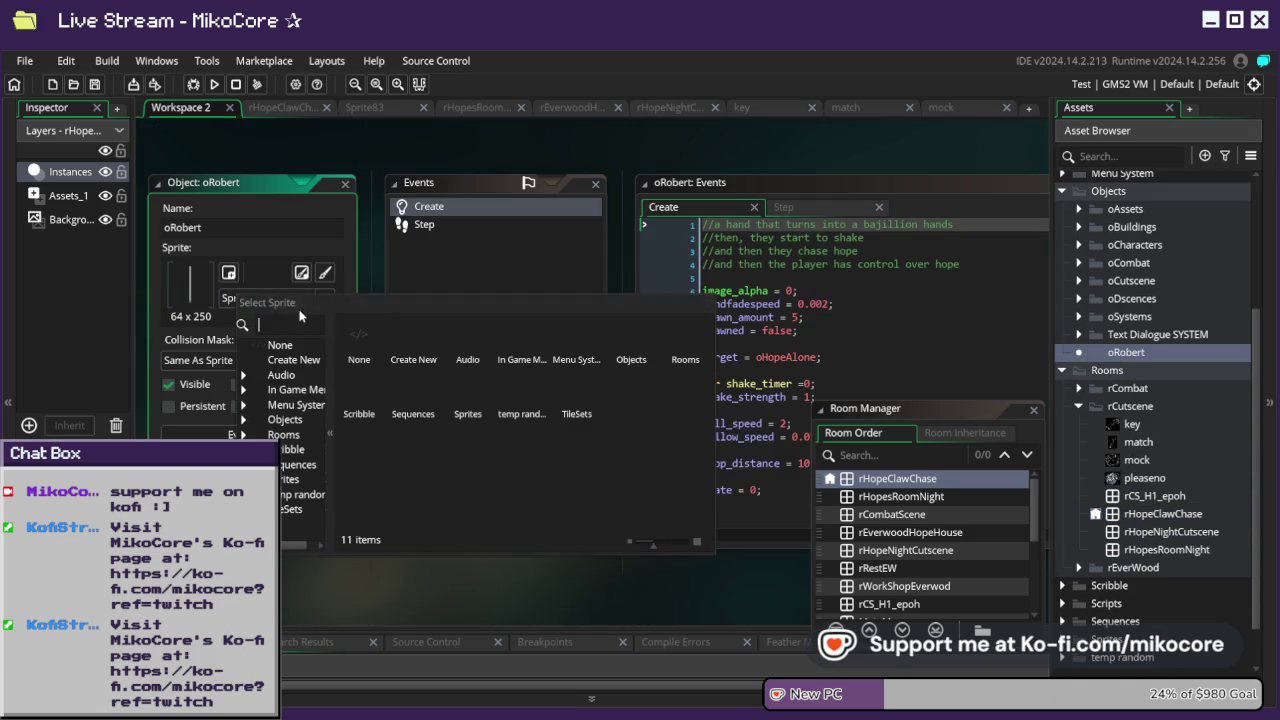
click(251, 287)
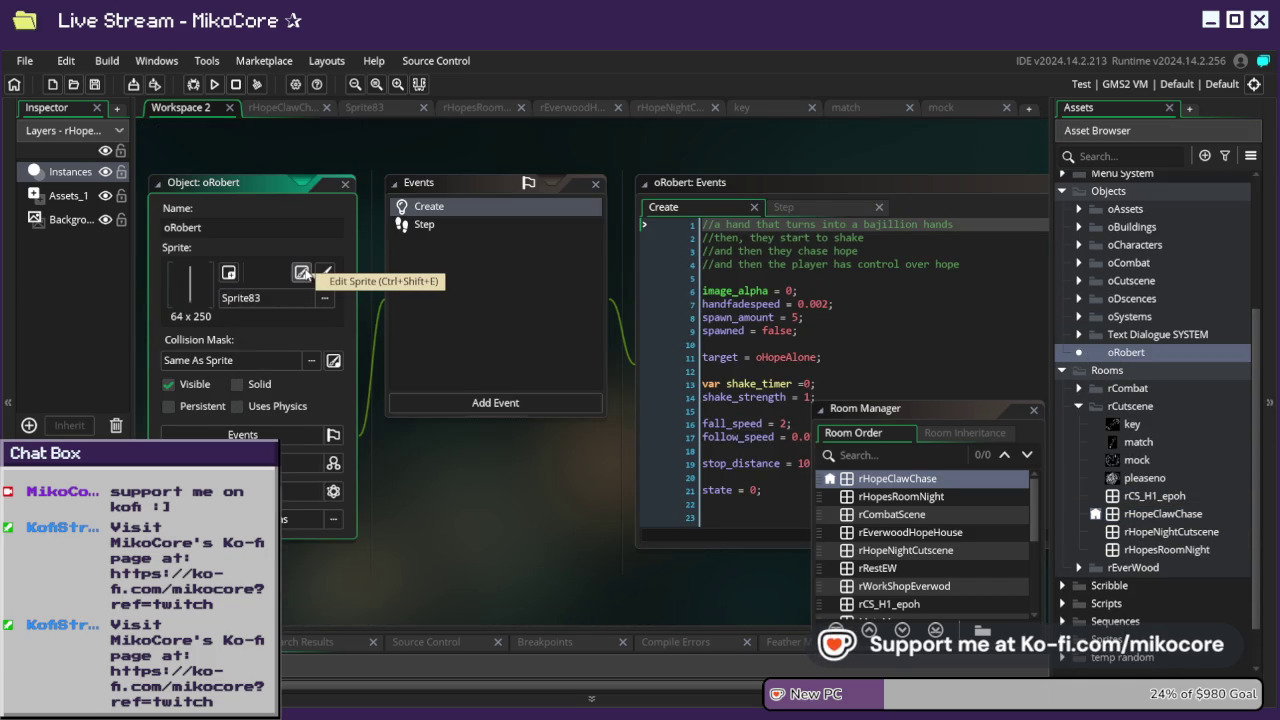
- Drag Sprite83's origin down to the claw tip and return to the rHopeClawChase room
click(303, 274)
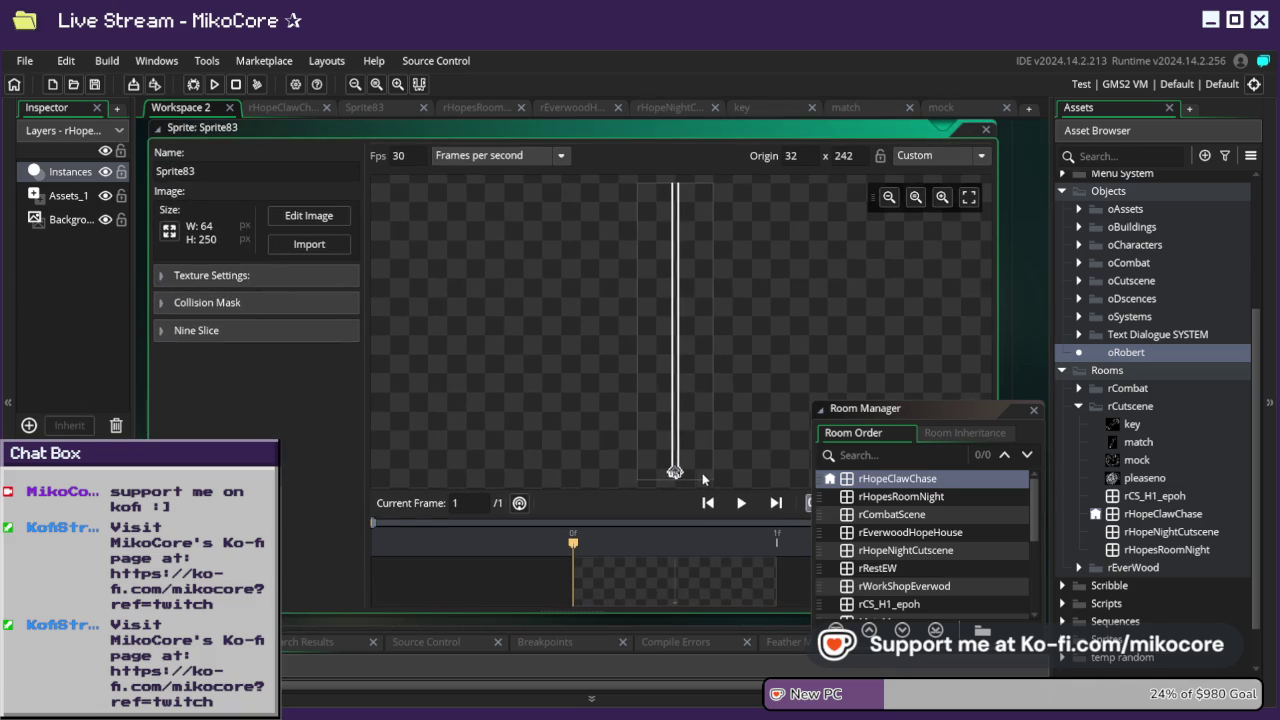
scroll(703, 479, up, 5)
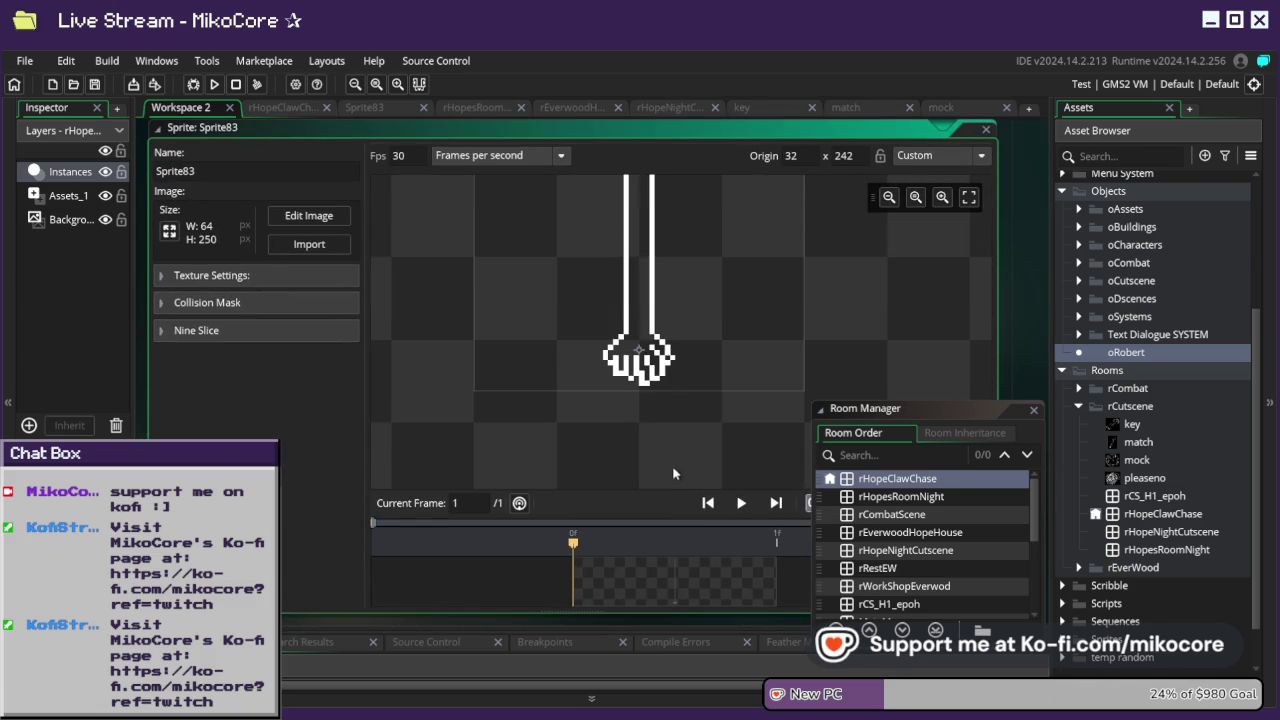
drag(643, 354, 643, 386)
click(284, 108)
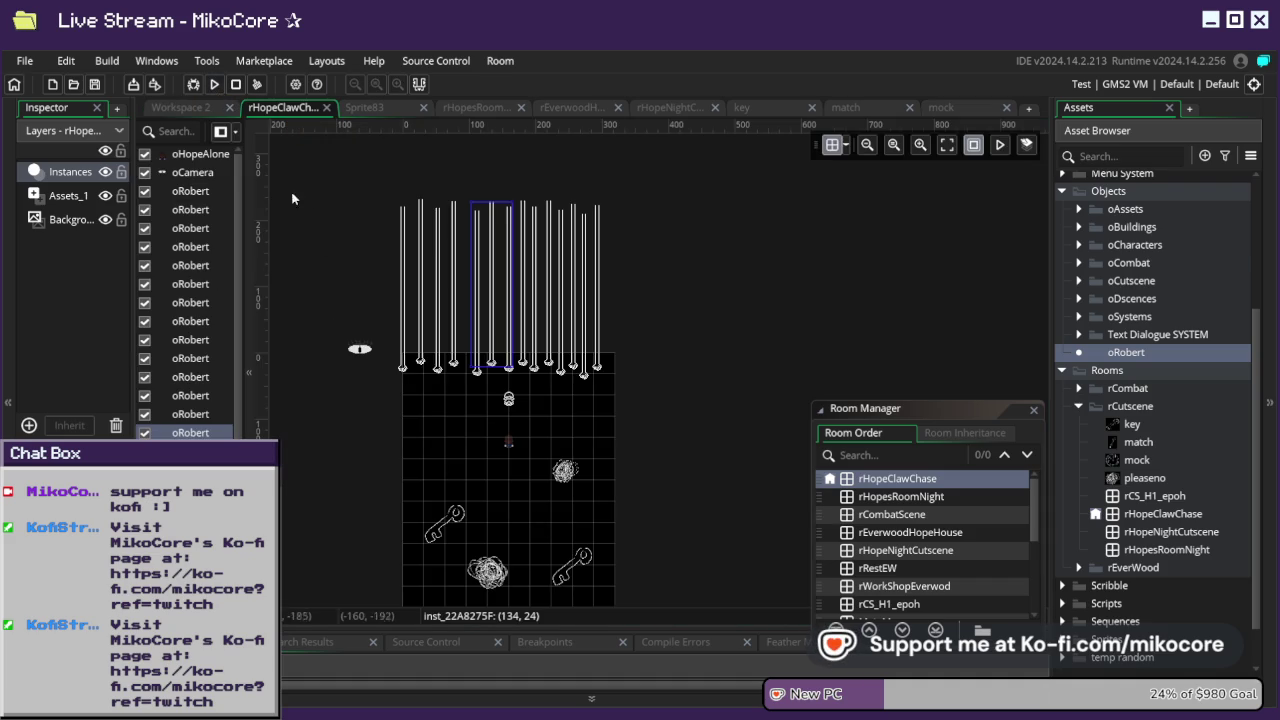
- Run the game again, then go back to the Sprite83 settings
click(213, 85)
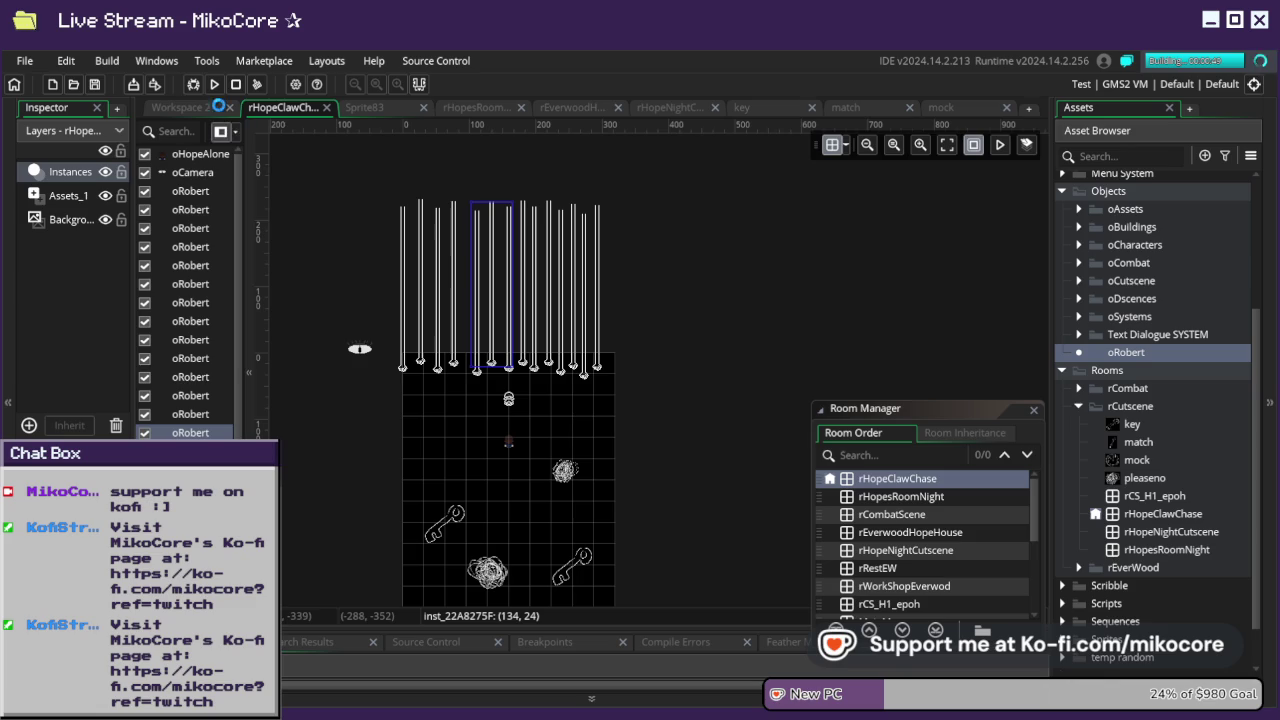
click(196, 106)
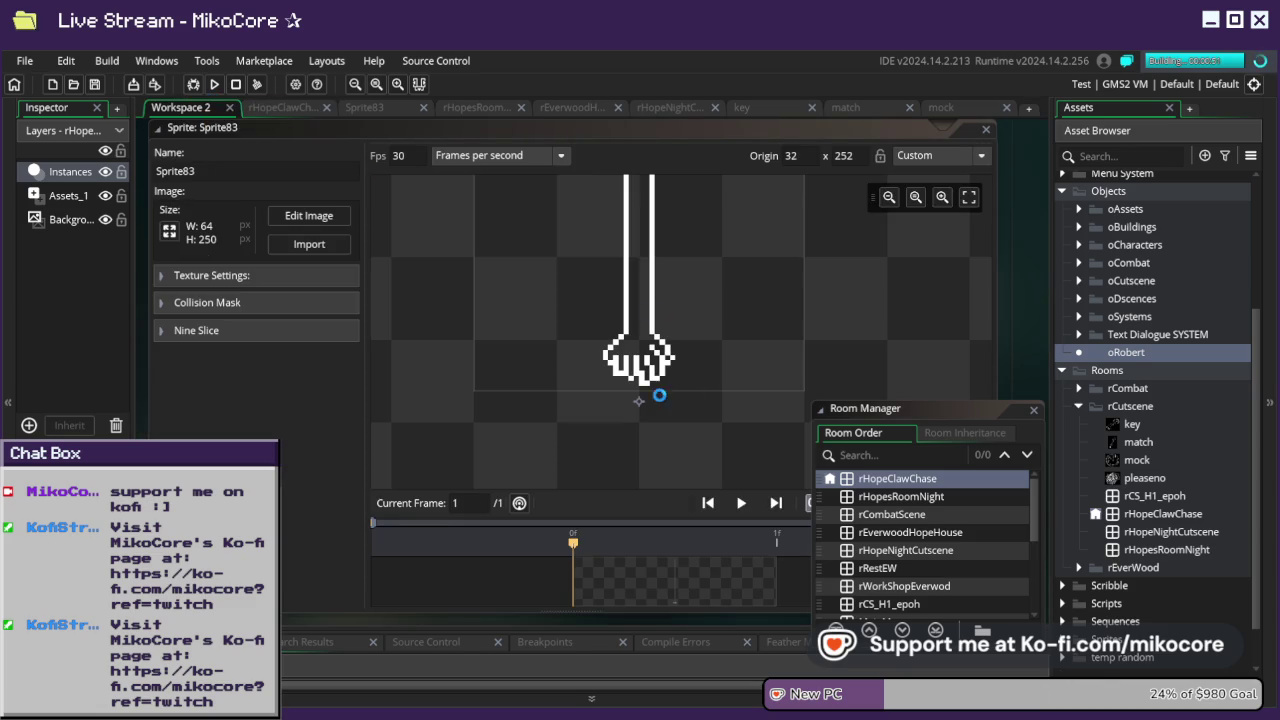
- Nudge Sprite83's origin to 32 x 249 and run the game to test it
drag(640, 404, 644, 394)
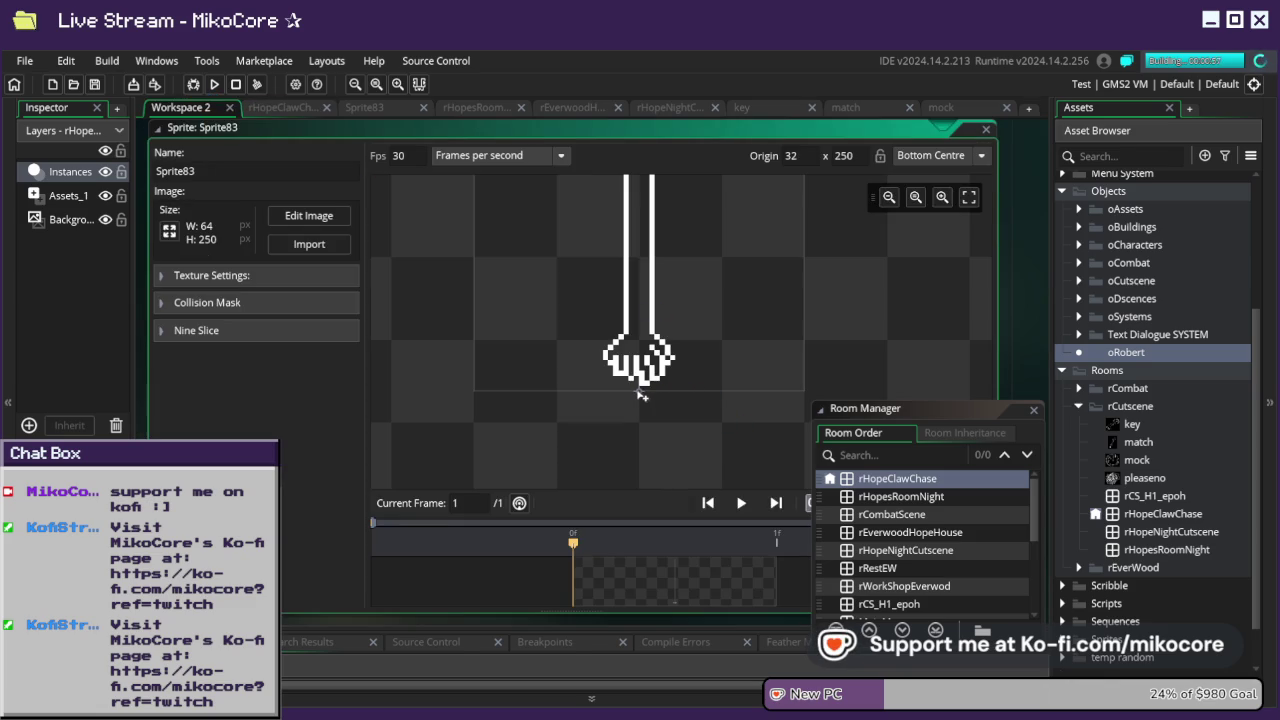
drag(640, 393, 640, 391)
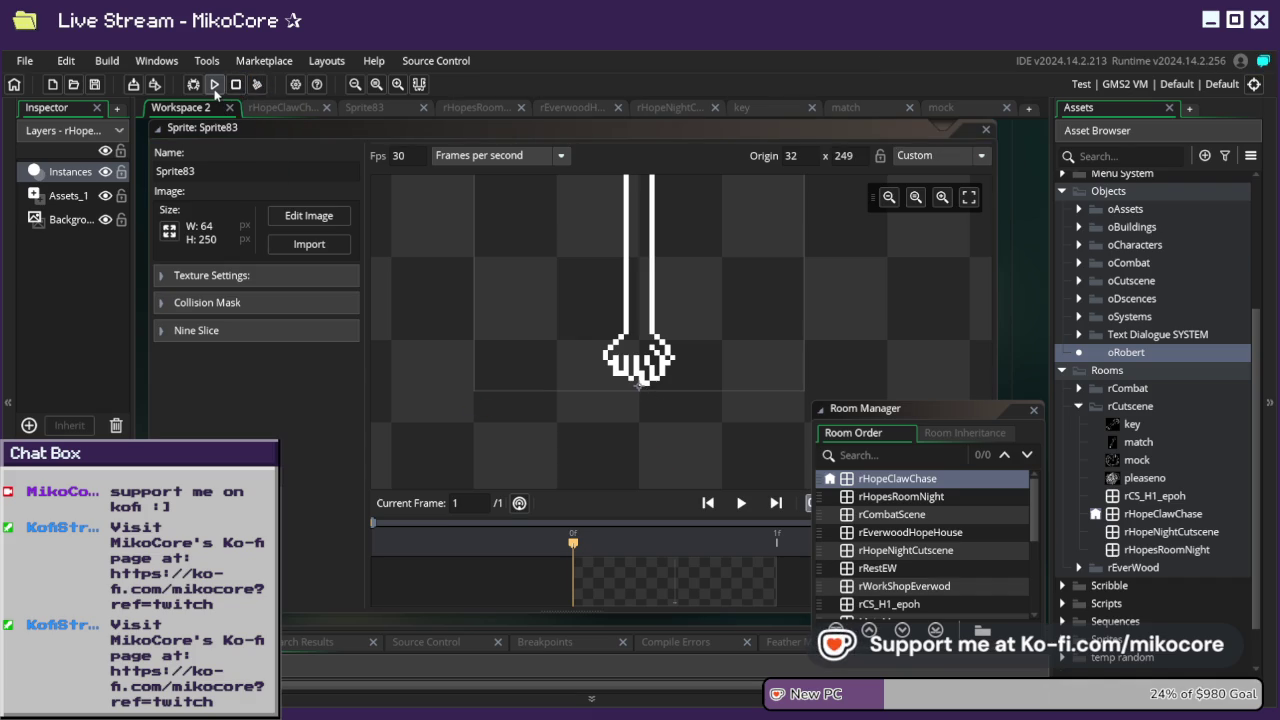
click(214, 87)
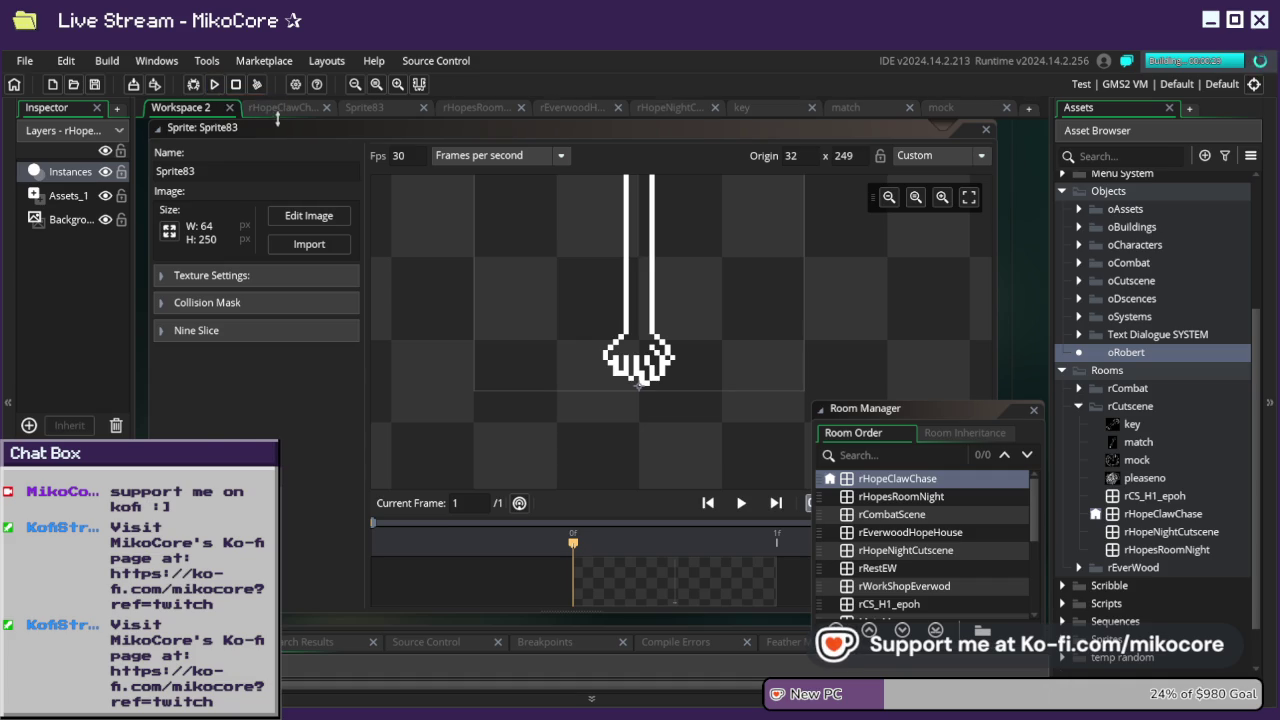
- Return to the rHopeClawChase room, pan the view, and enlarge the Output panel
click(283, 107)
drag(409, 374, 465, 322)
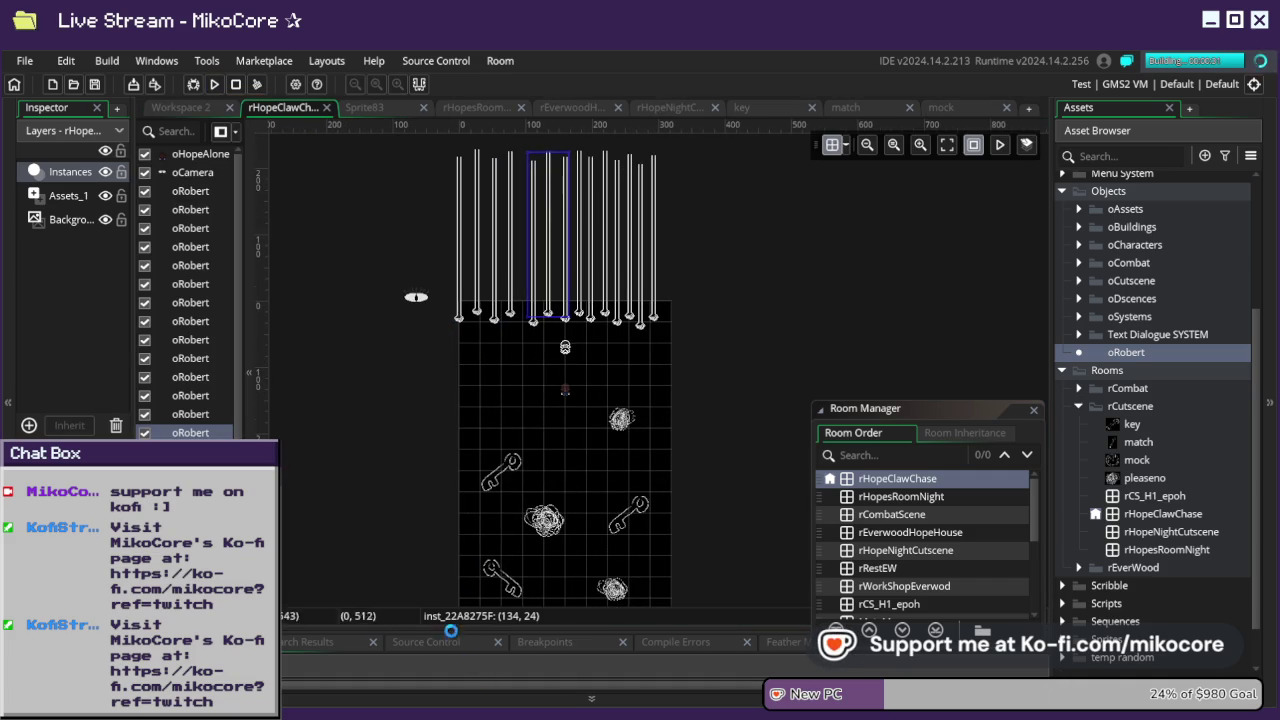
drag(441, 629, 446, 424)
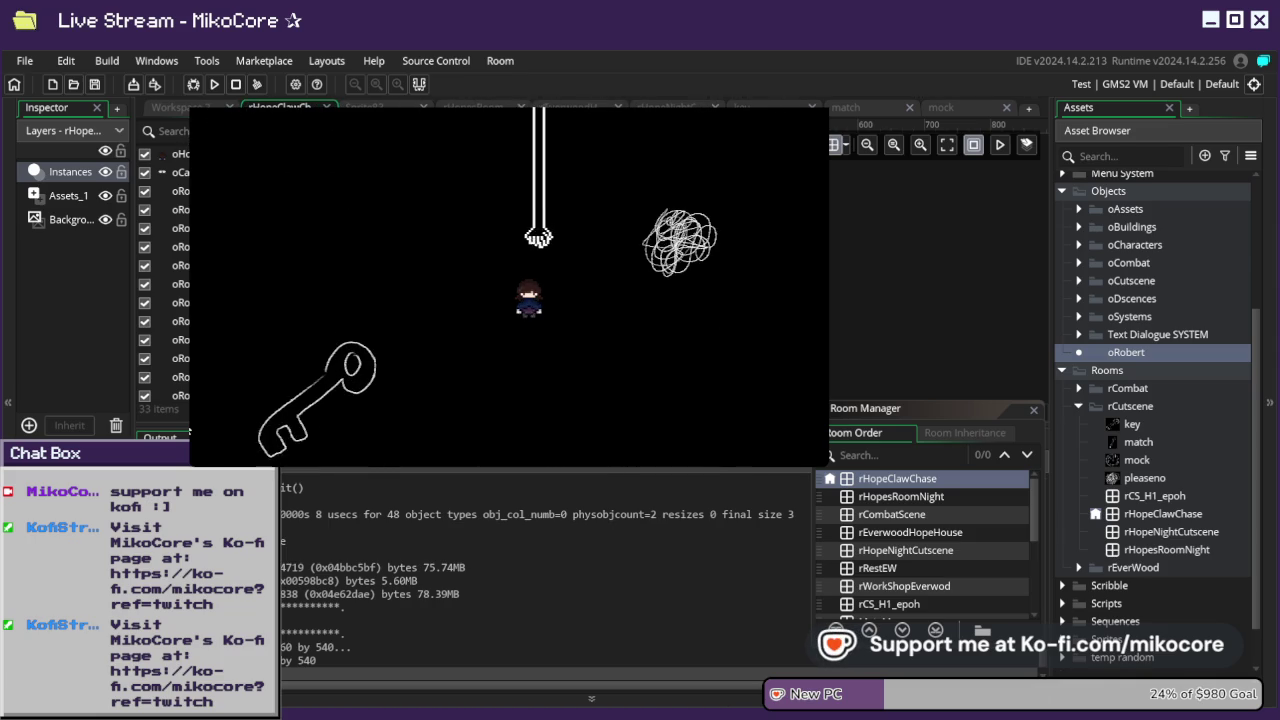
- Steer the player left and right to dodge the claws, then quit the game with Escape
key(Right)
key(Left)
key(Right)
key(Left)
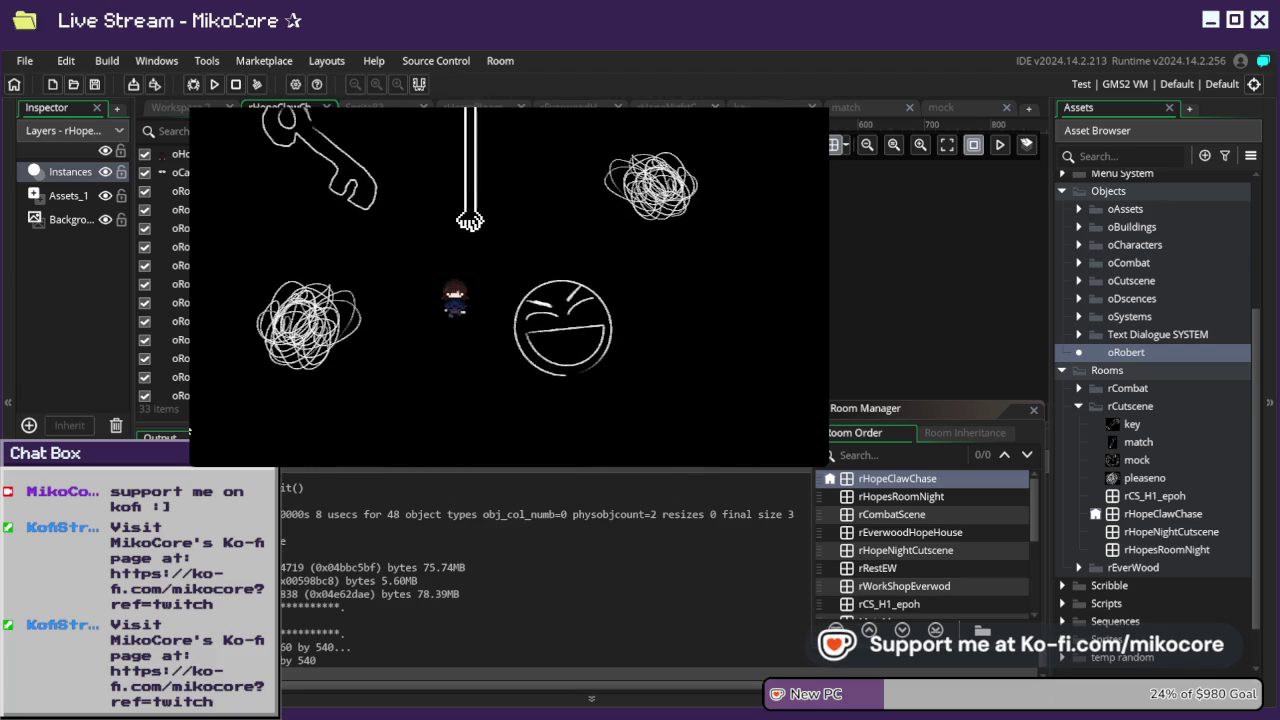
key(Right)
key(Left)
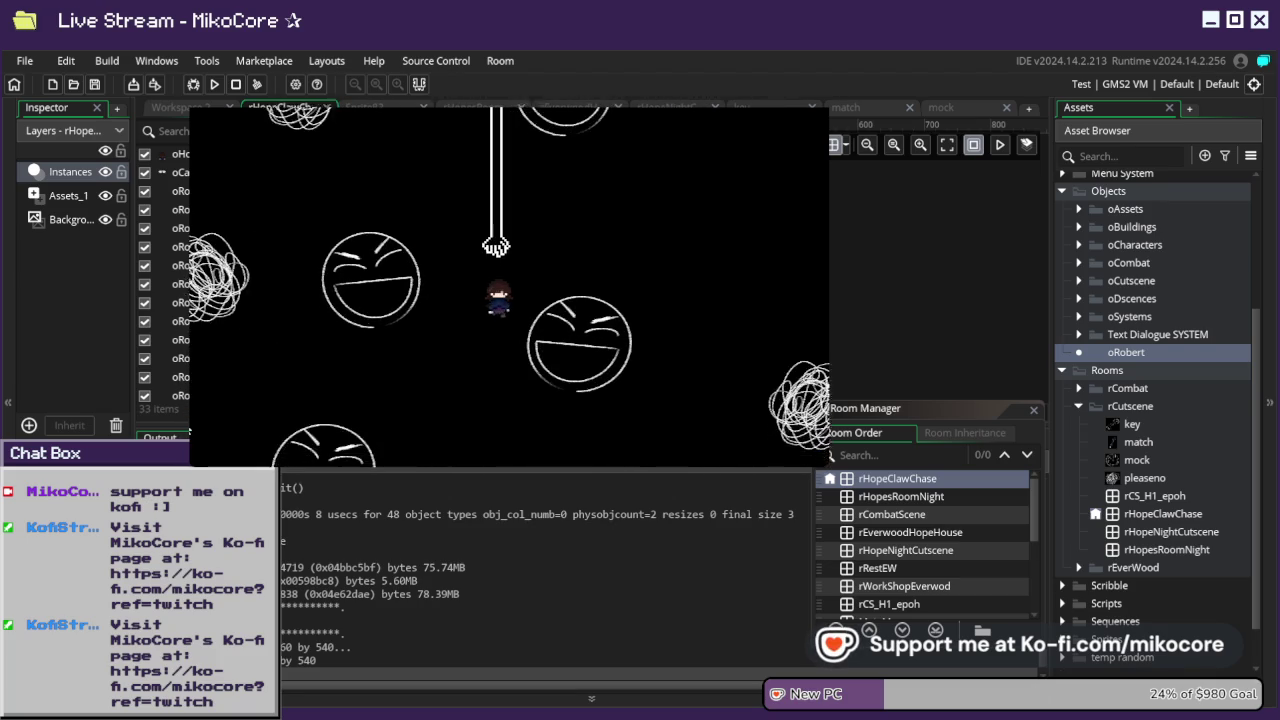
key(Right)
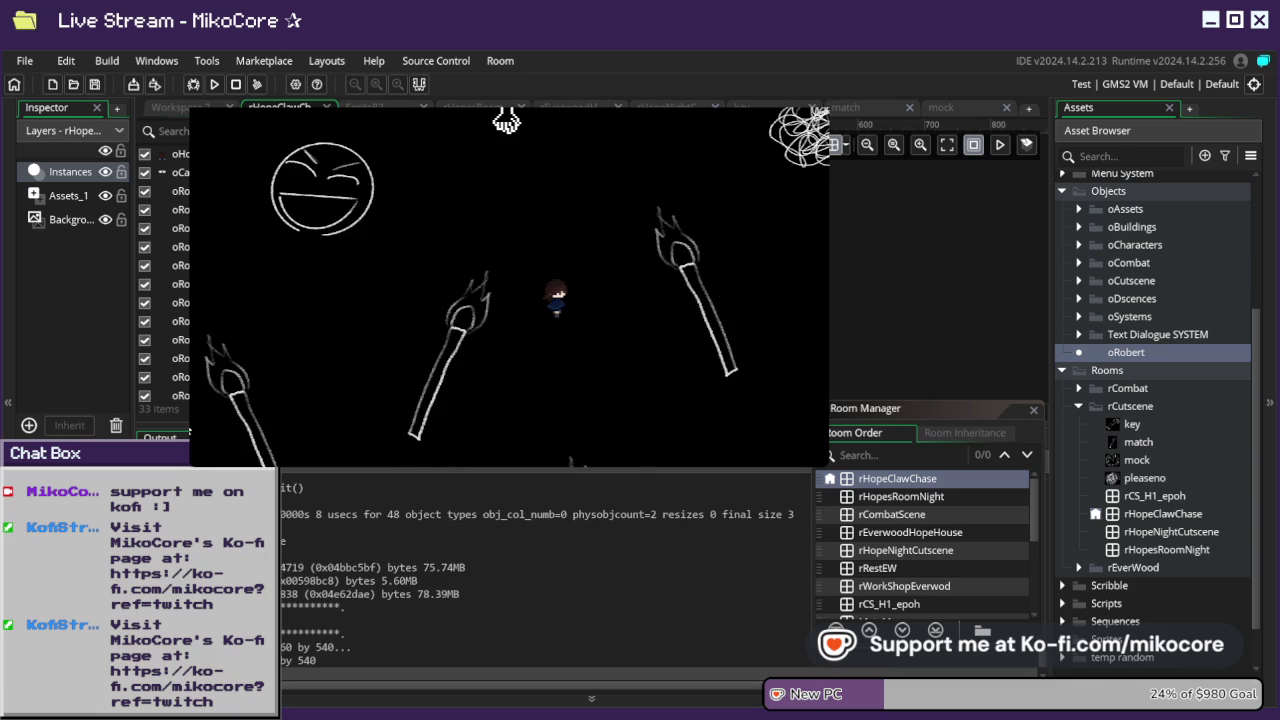
key(Left)
key(Down)
key(Left)
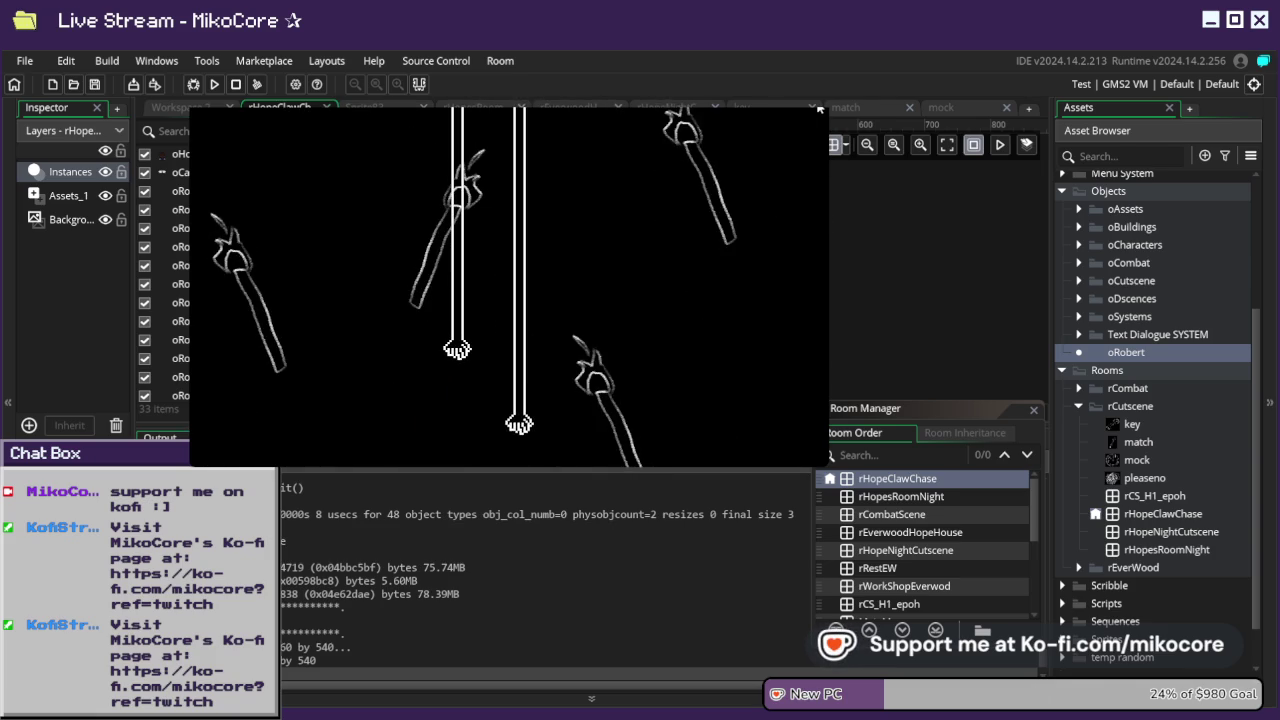
key(Escape)
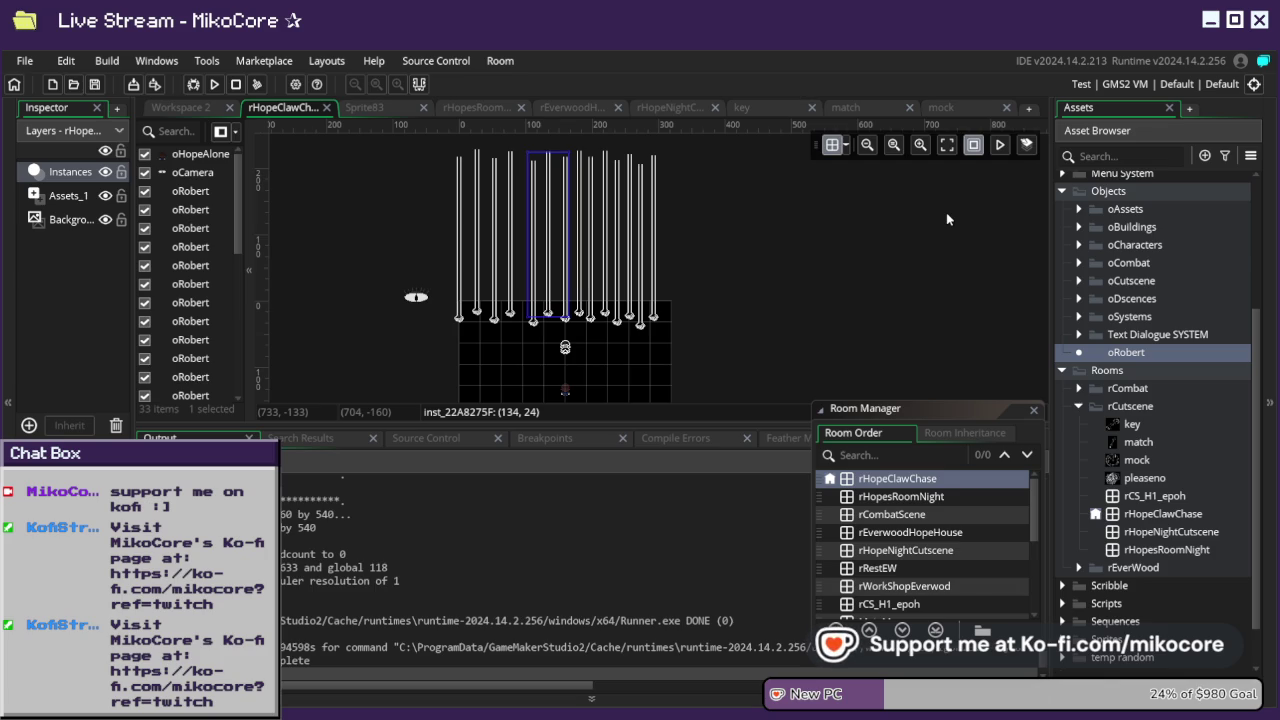
- List the graphics on the Assets_1 layer of rHopeClawChase
scroll(199, 241, down, 3)
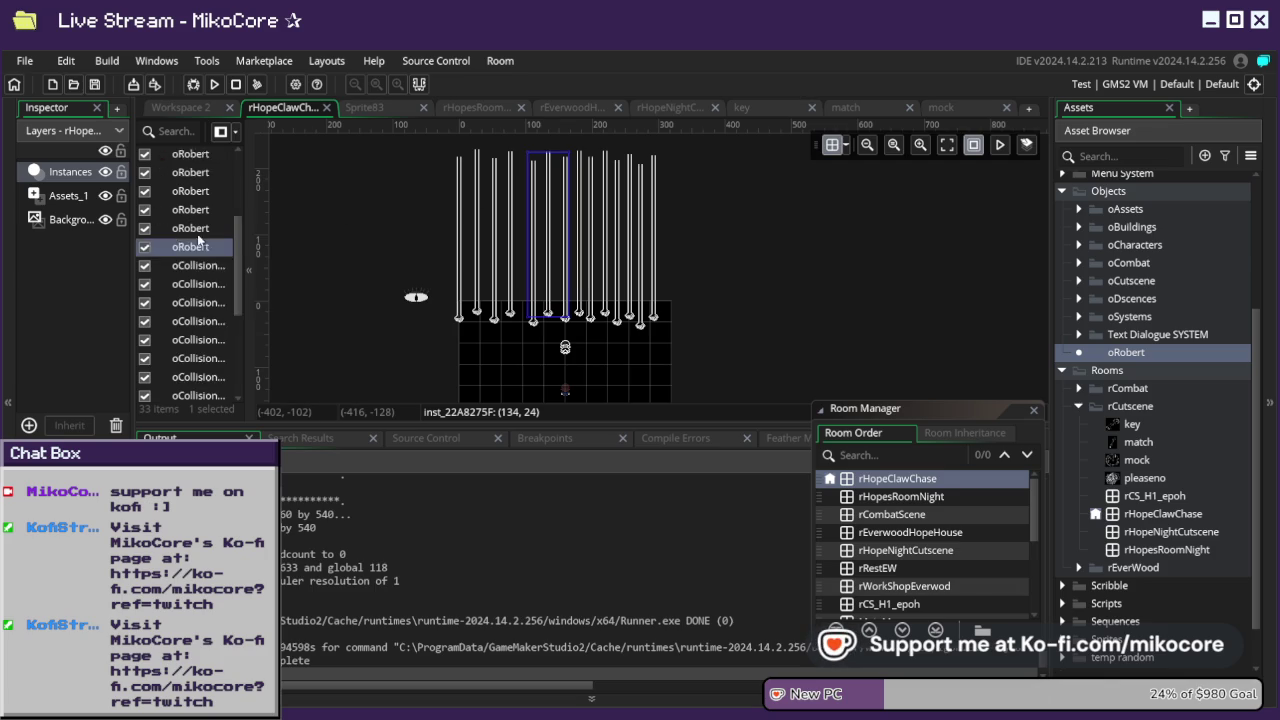
scroll(199, 241, down, 1)
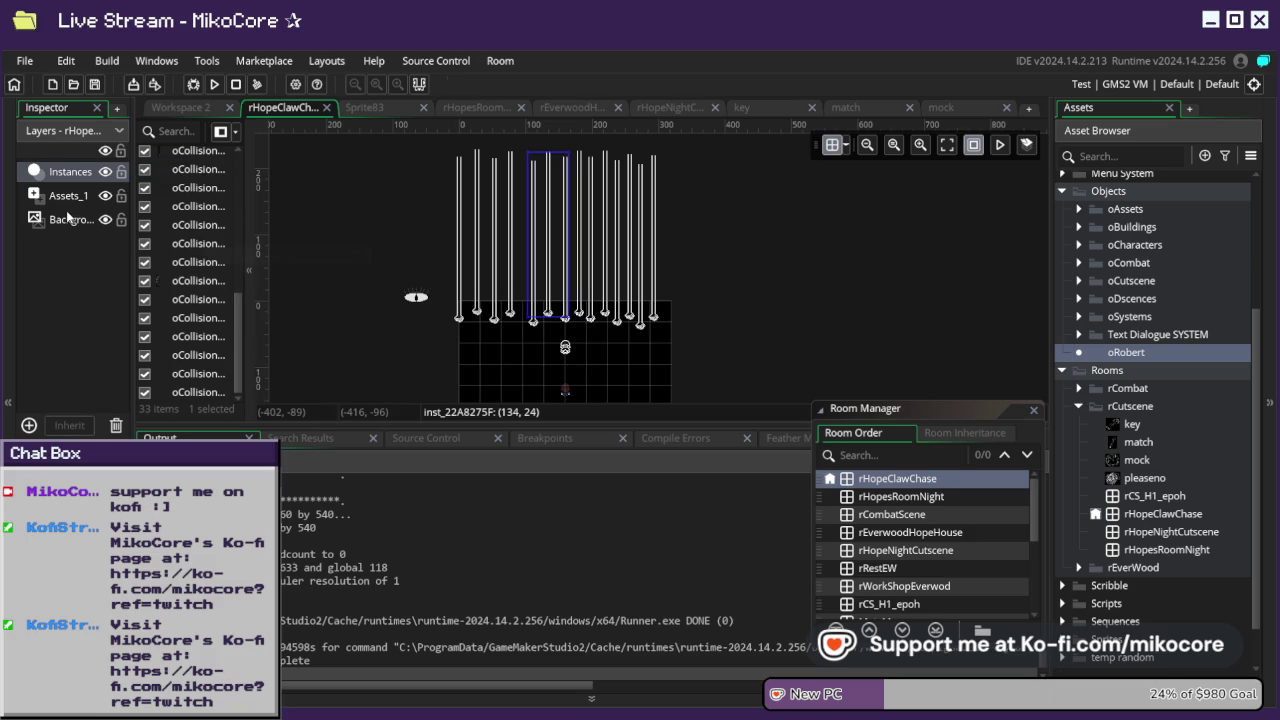
click(68, 196)
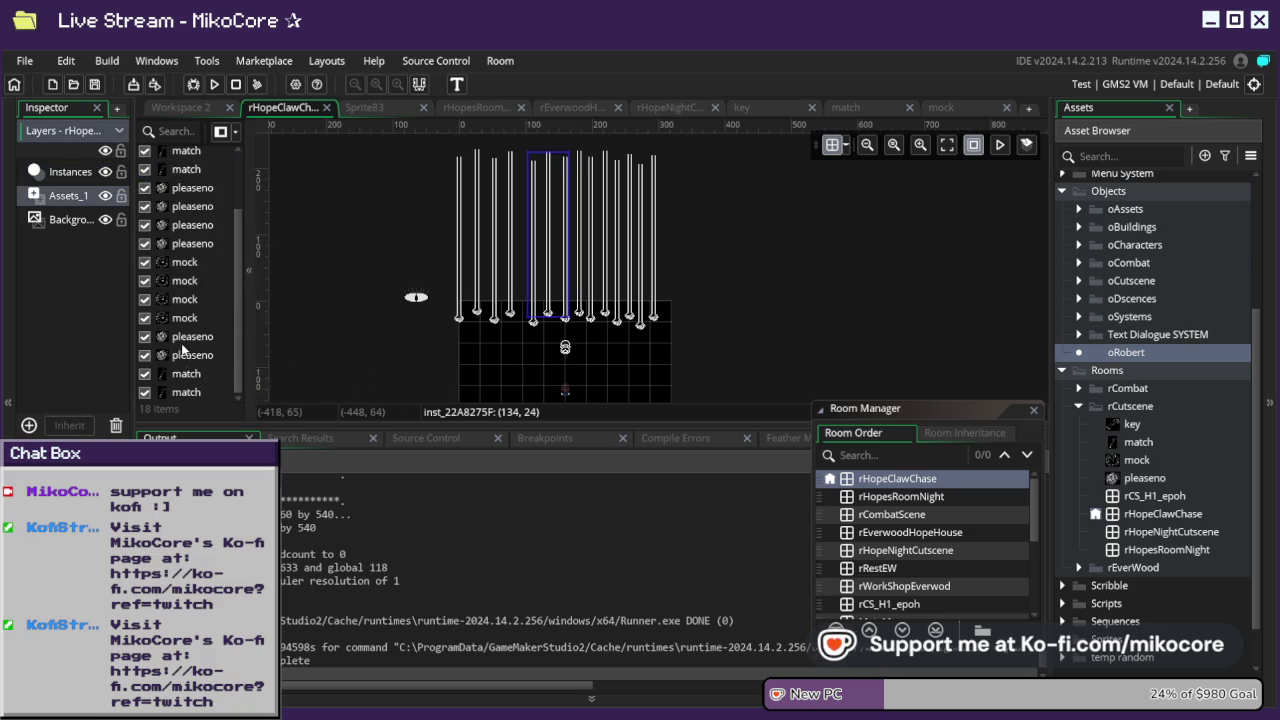
scroll(183, 338, up, 2)
- Inspect the sEpohDown graphic's properties at 160, 64, then close its Graphic window
click(183, 158)
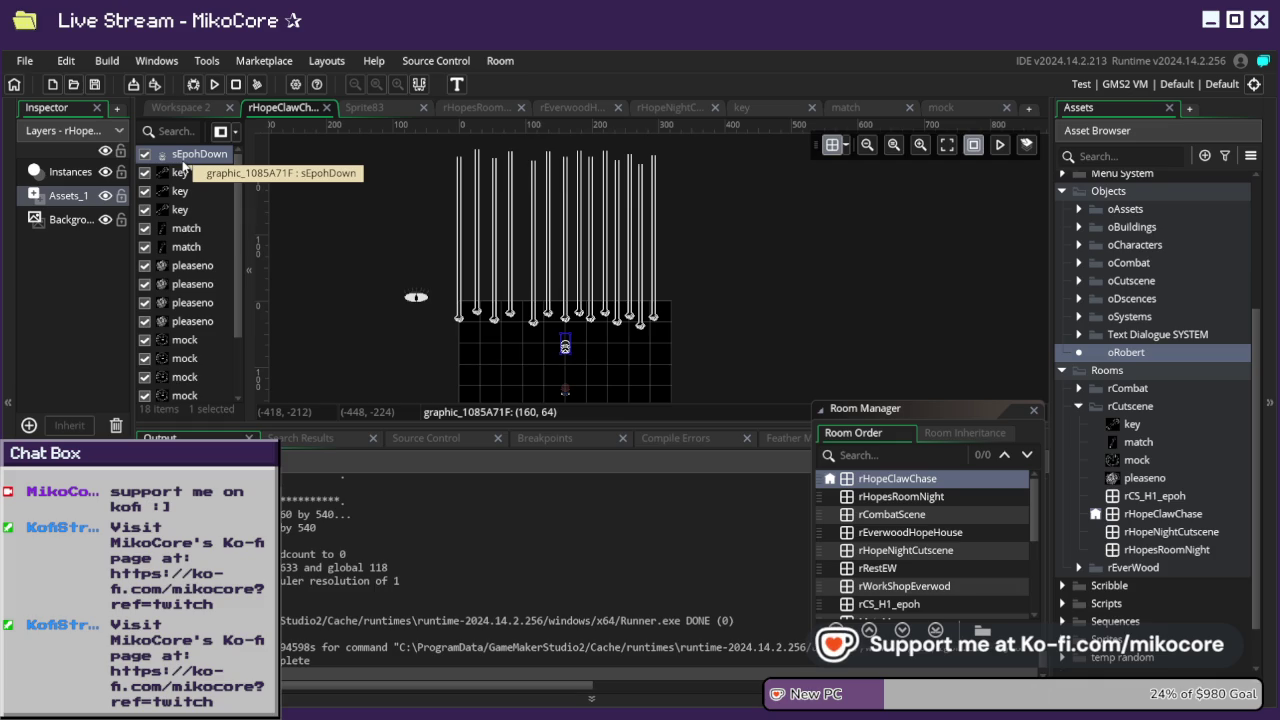
double_click(183, 158)
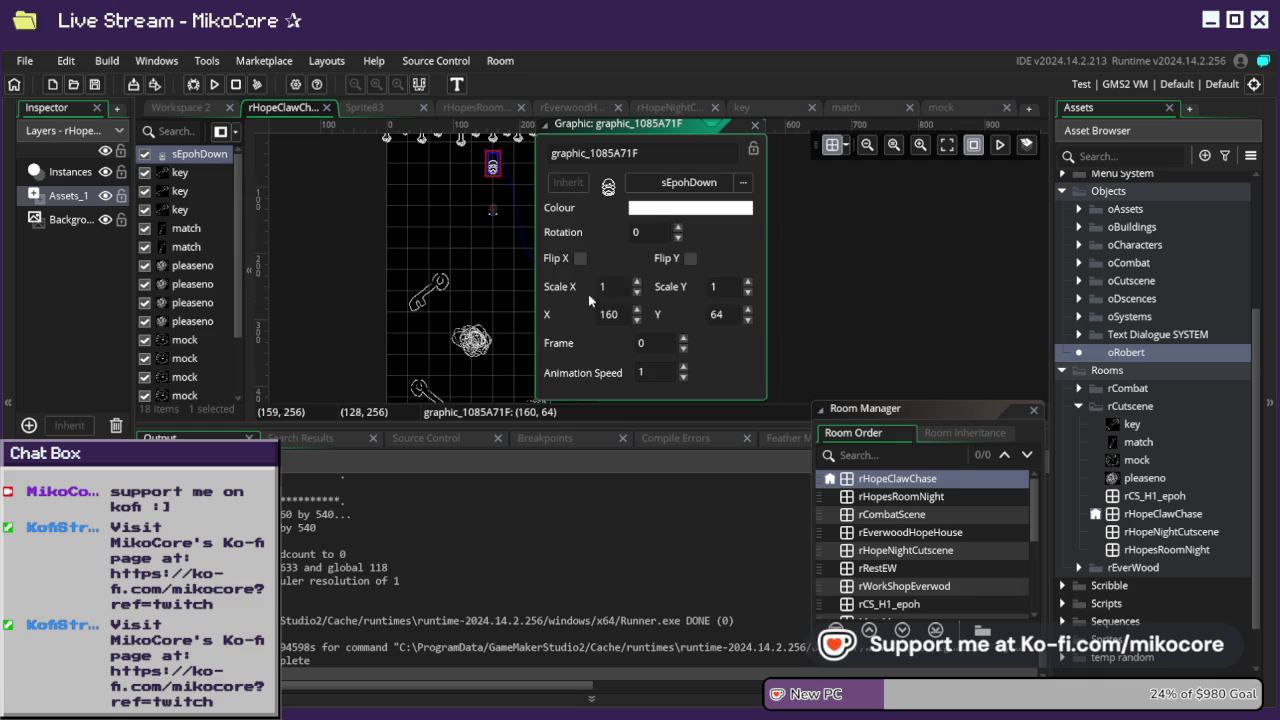
scroll(1146, 375, down, 1)
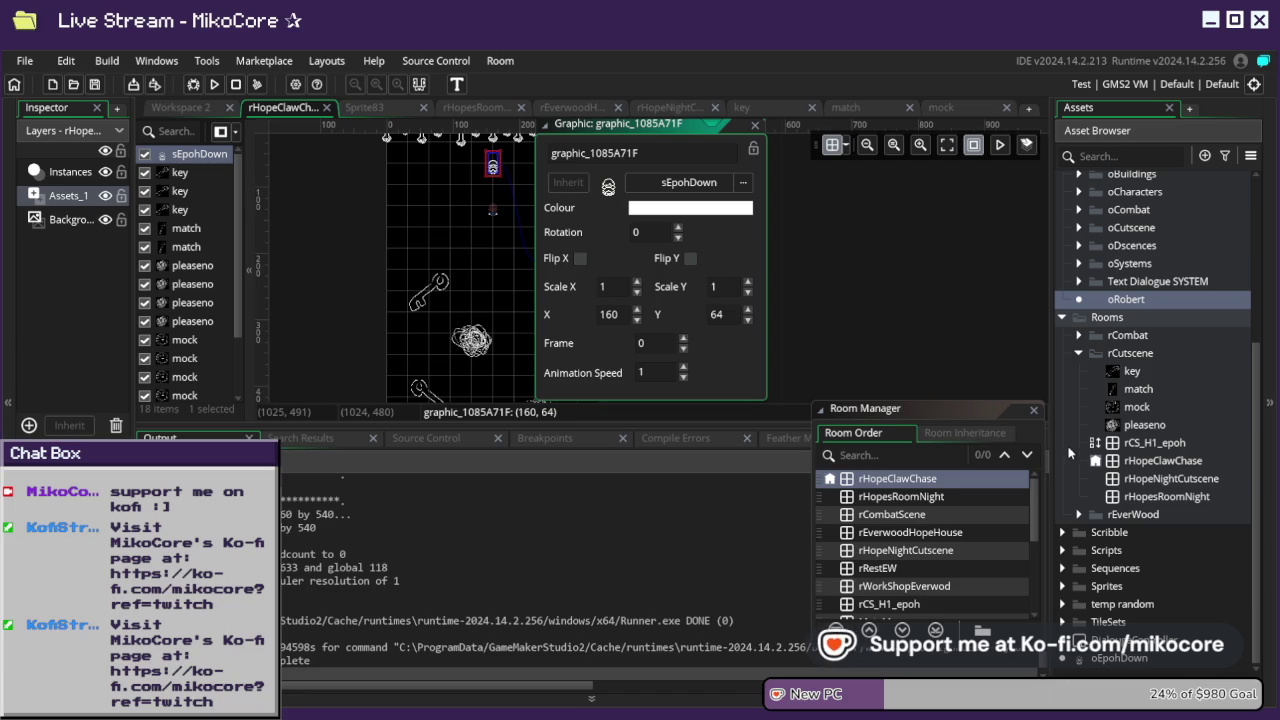
click(932, 340)
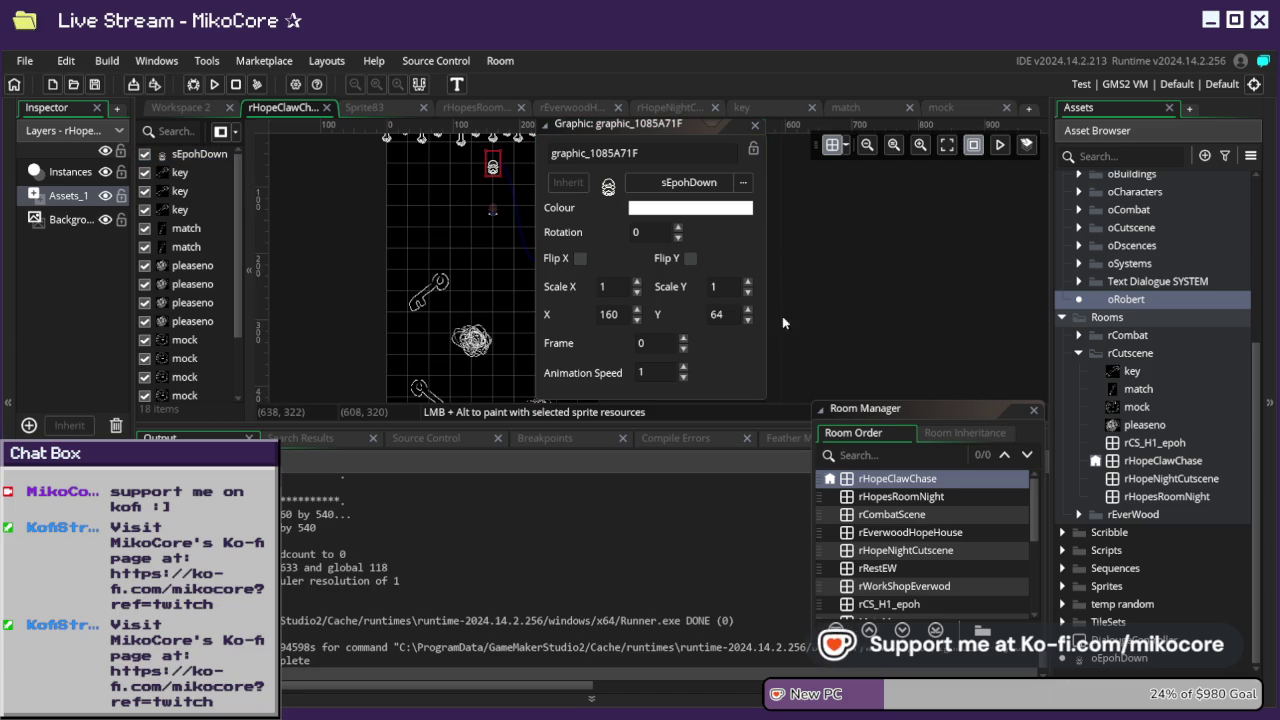
click(754, 124)
scroll(490, 270, up, 2)
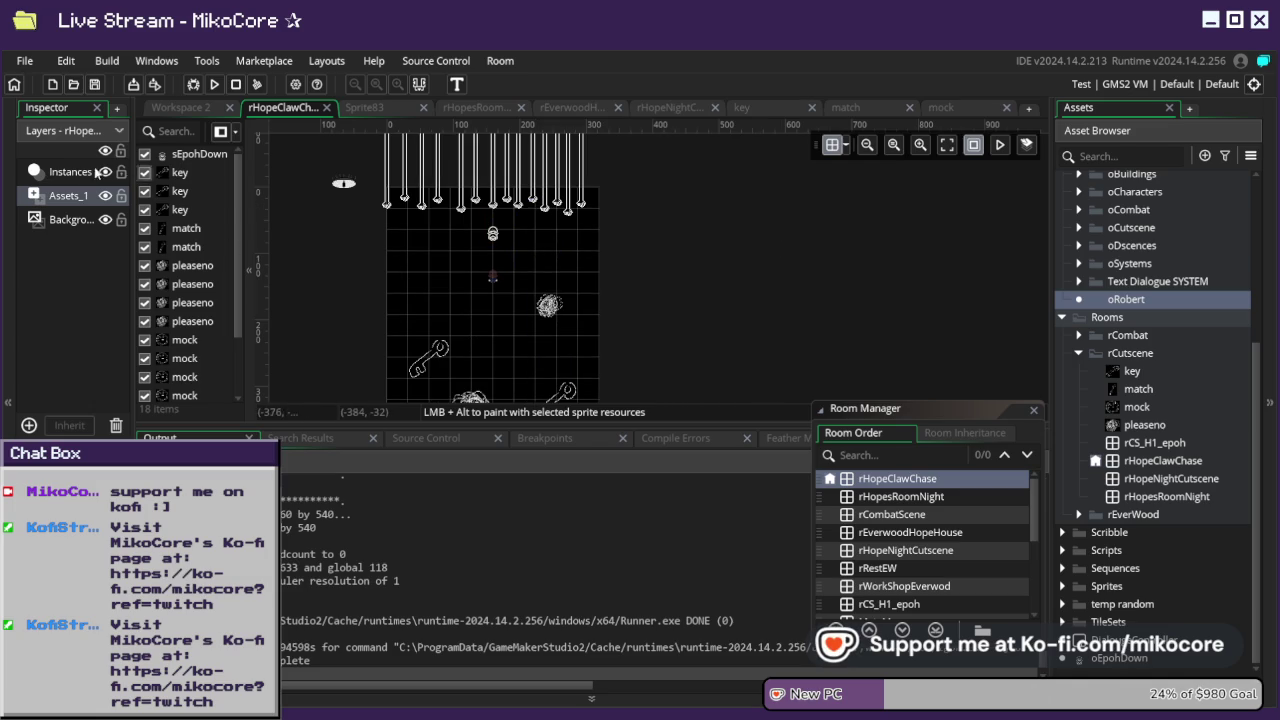
- Move the oHopeAlone player instance up one grid cell to (160, 96)
click(72, 172)
click(192, 158)
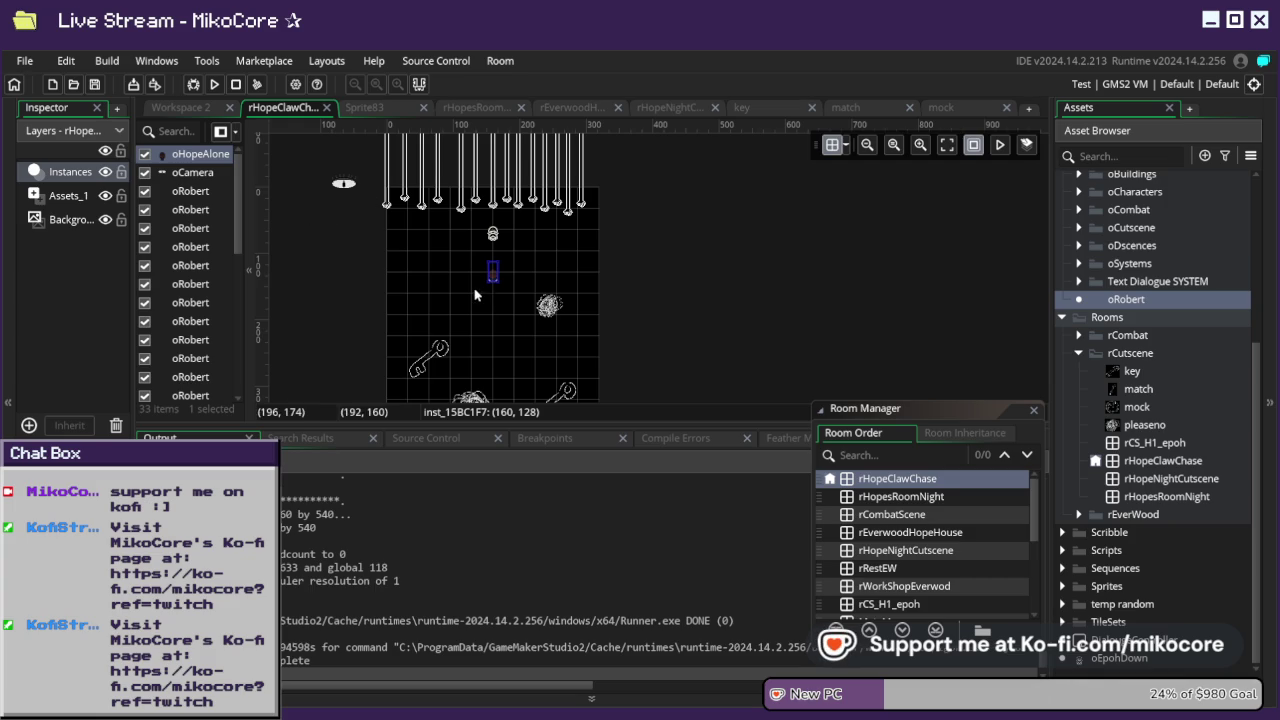
scroll(413, 278, up, 1)
scroll(523, 263, up, 3)
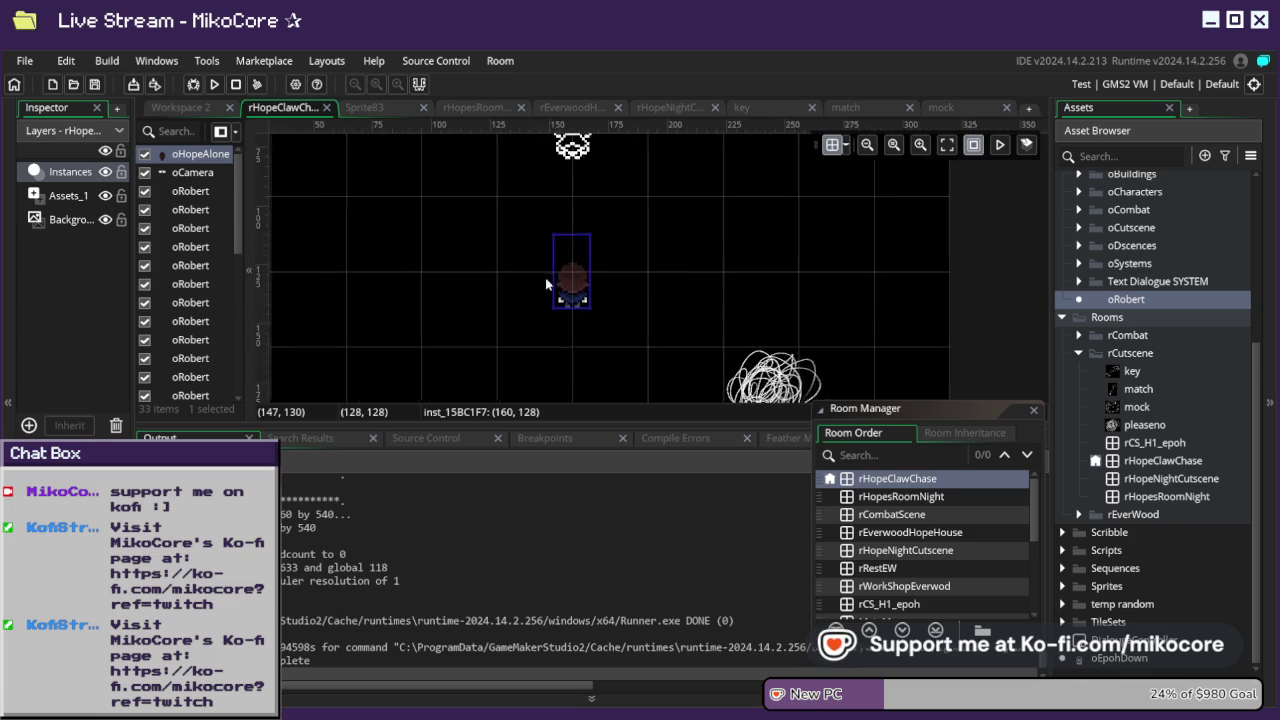
drag(580, 253, 585, 229)
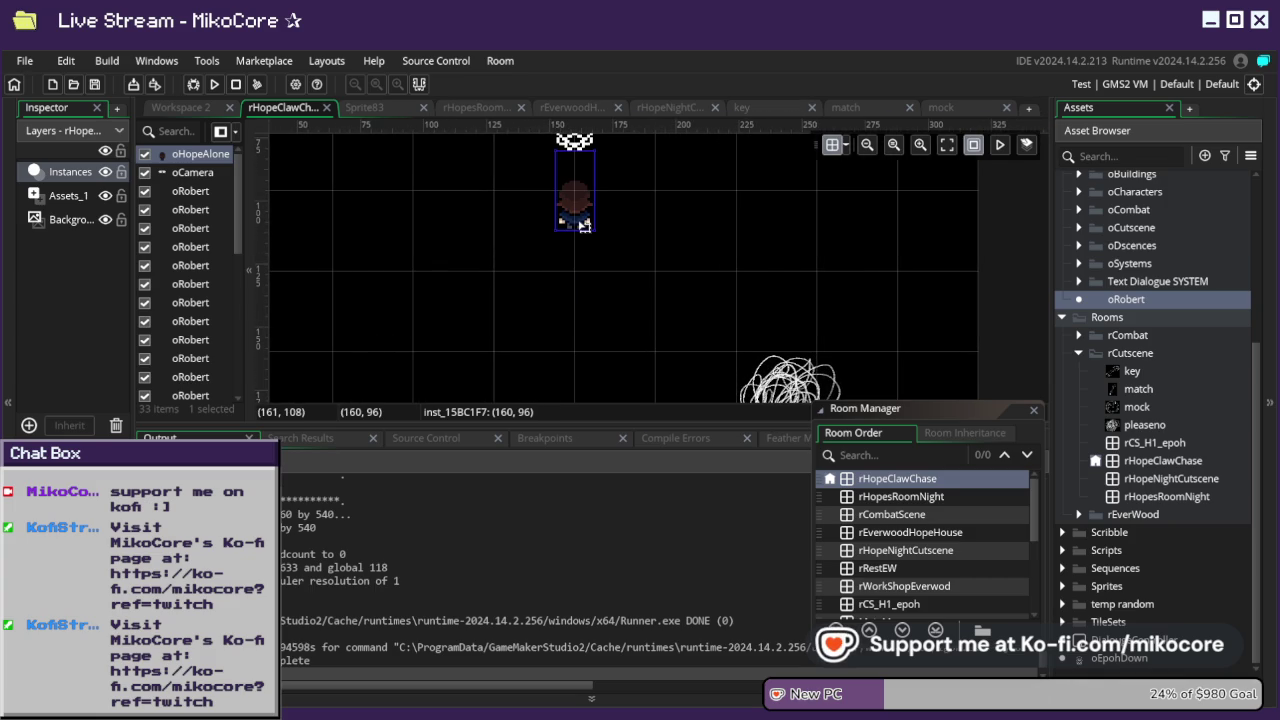
scroll(585, 240, up, 2)
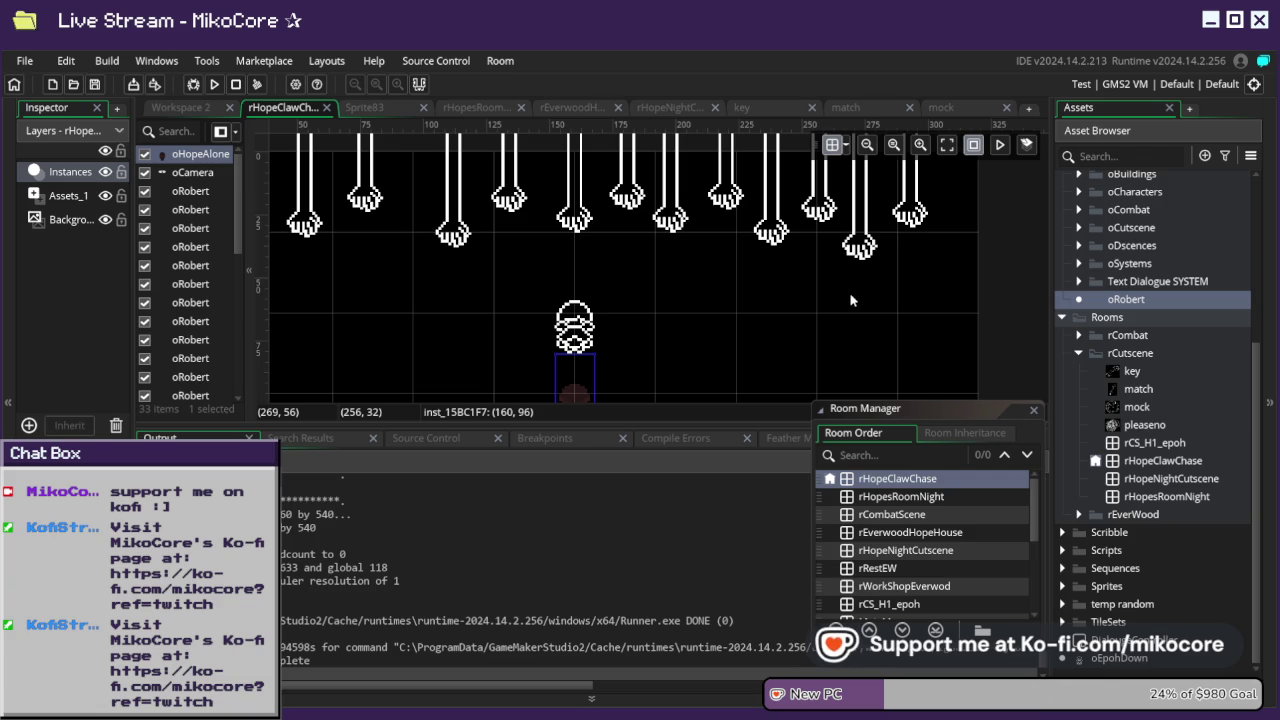
- Drag the nearby scribble down and back so it snaps to (224, 160)
scroll(803, 319, down, 3)
click(793, 289)
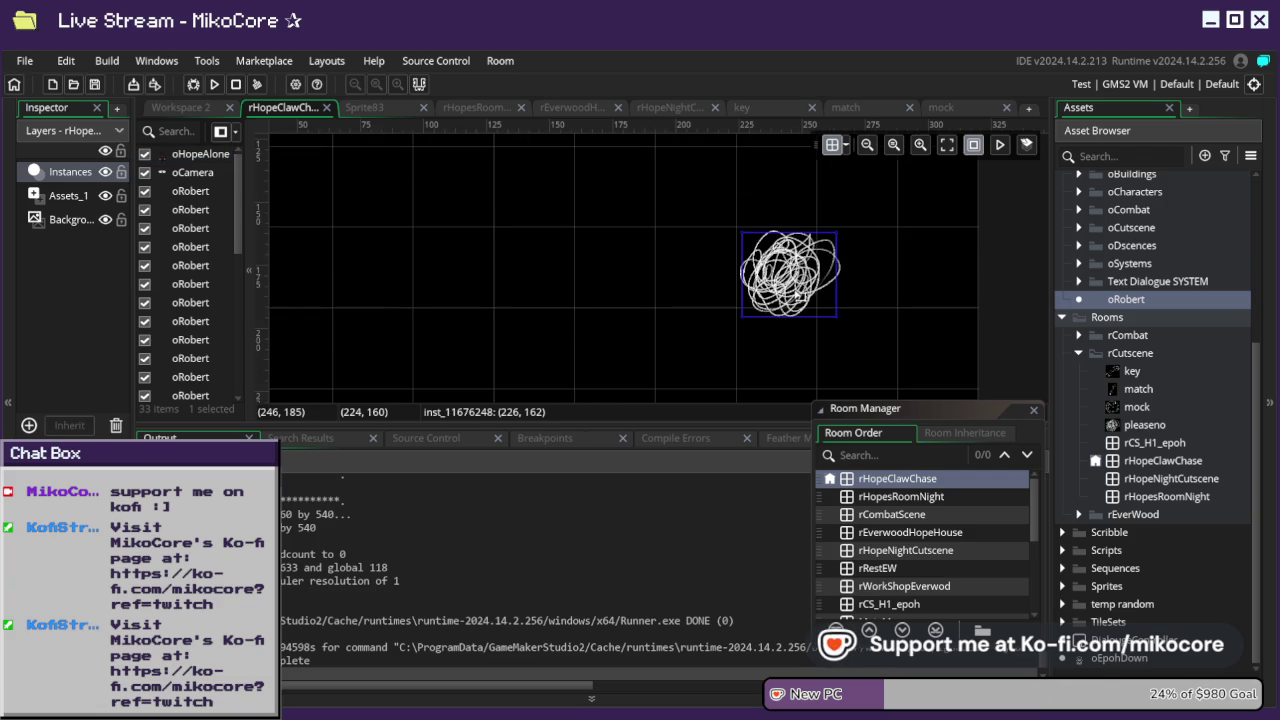
scroll(699, 296, down, 3)
scroll(699, 289, up, 2)
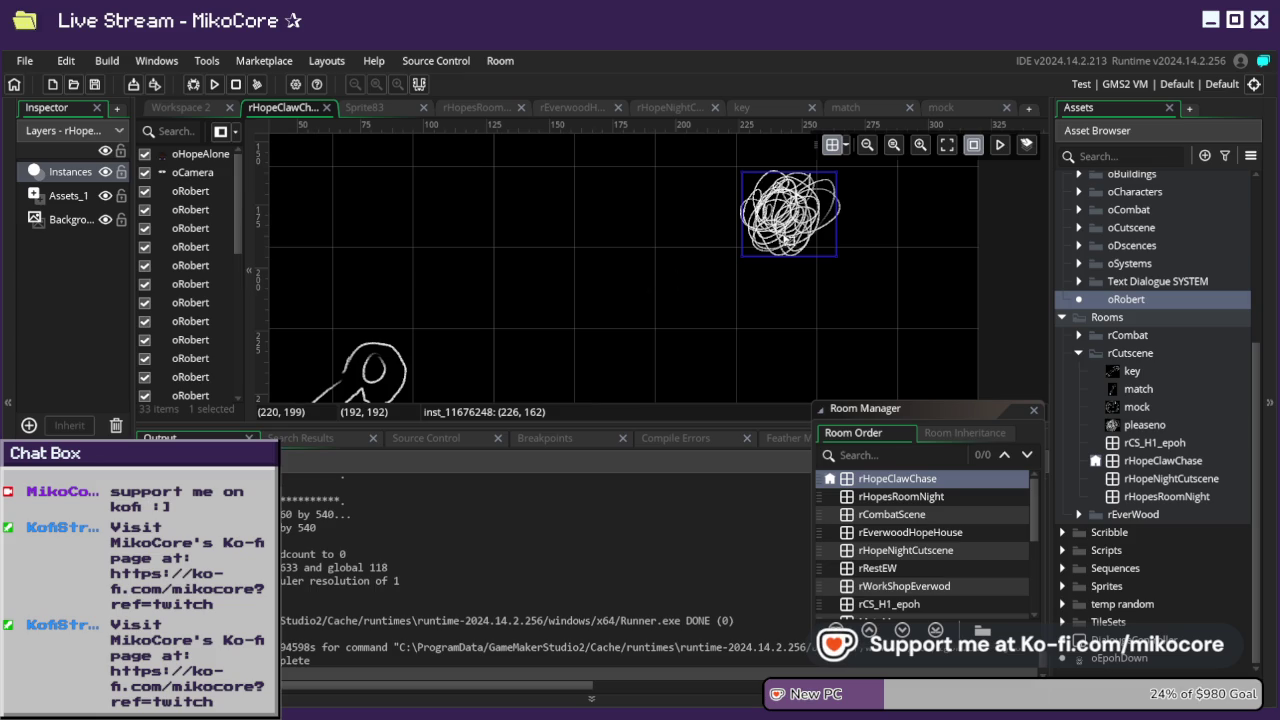
drag(810, 242, 815, 292)
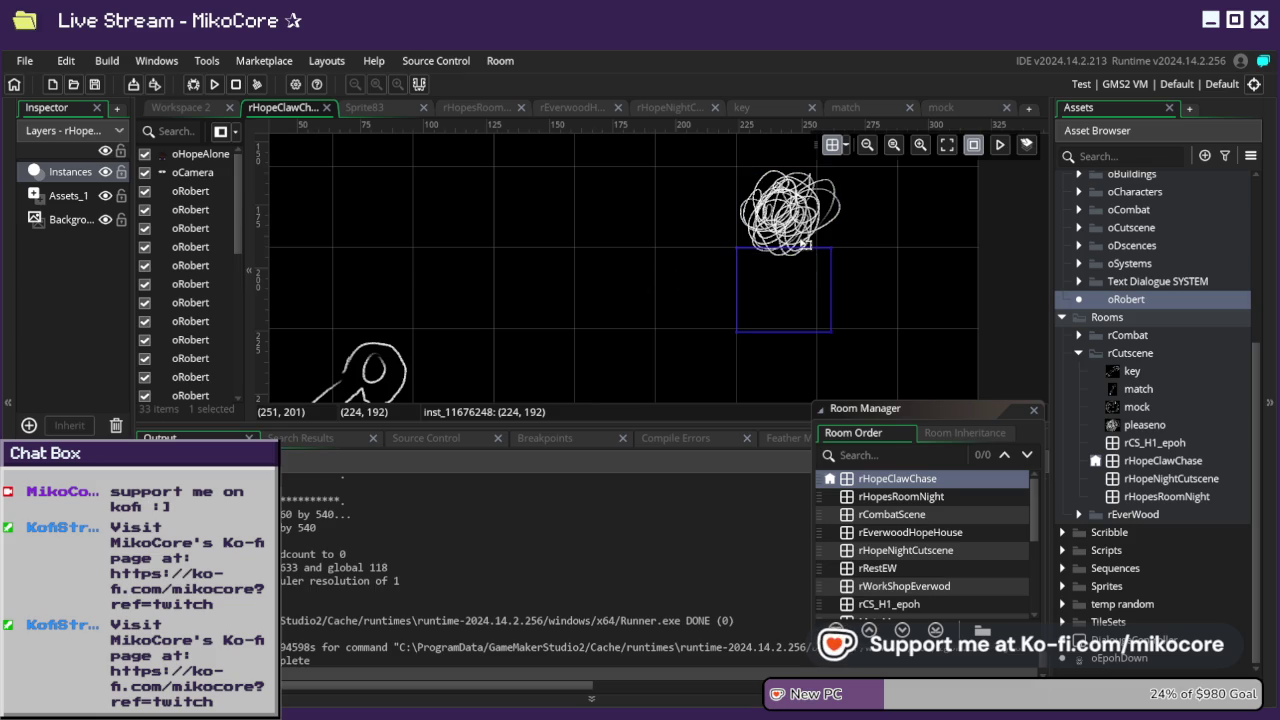
drag(805, 243, 805, 225)
click(77, 206)
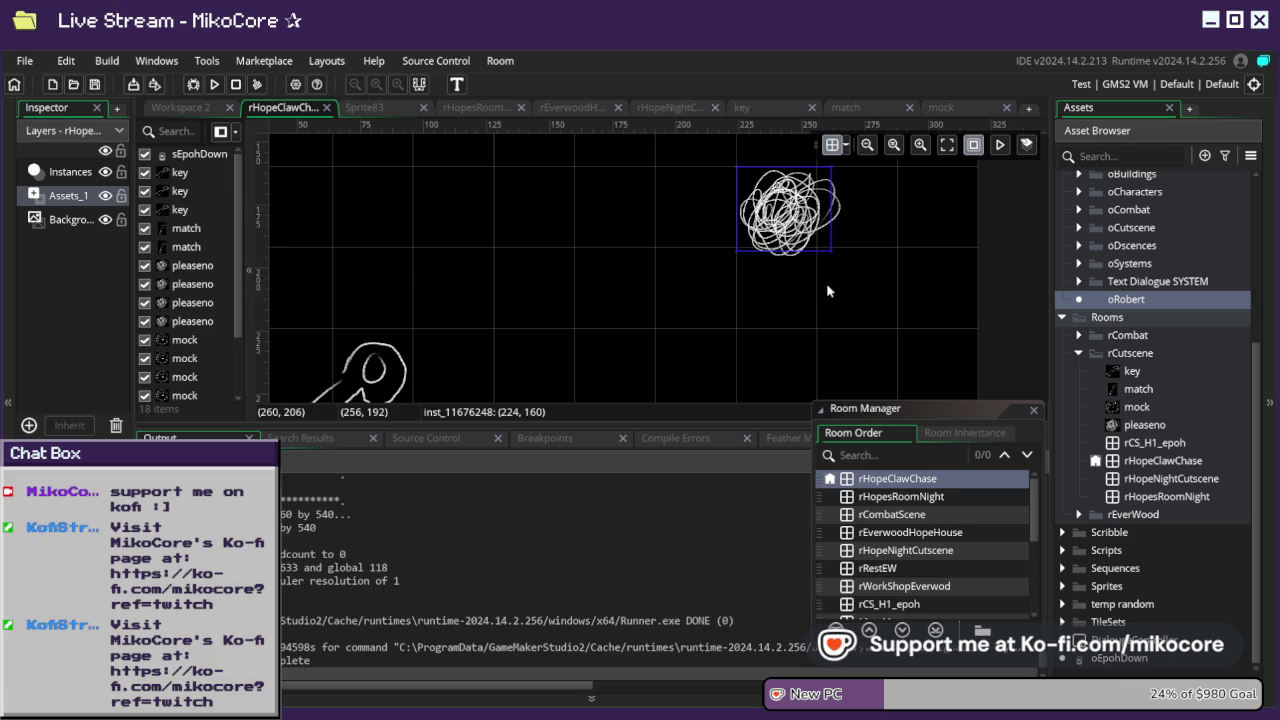
- Pick a pleaseno scribble graphic and reposition it within the room
mouse_move(833, 235)
mouse_down()
mouse_move(914, 332)
mouse_move(734, 166)
mouse_up()
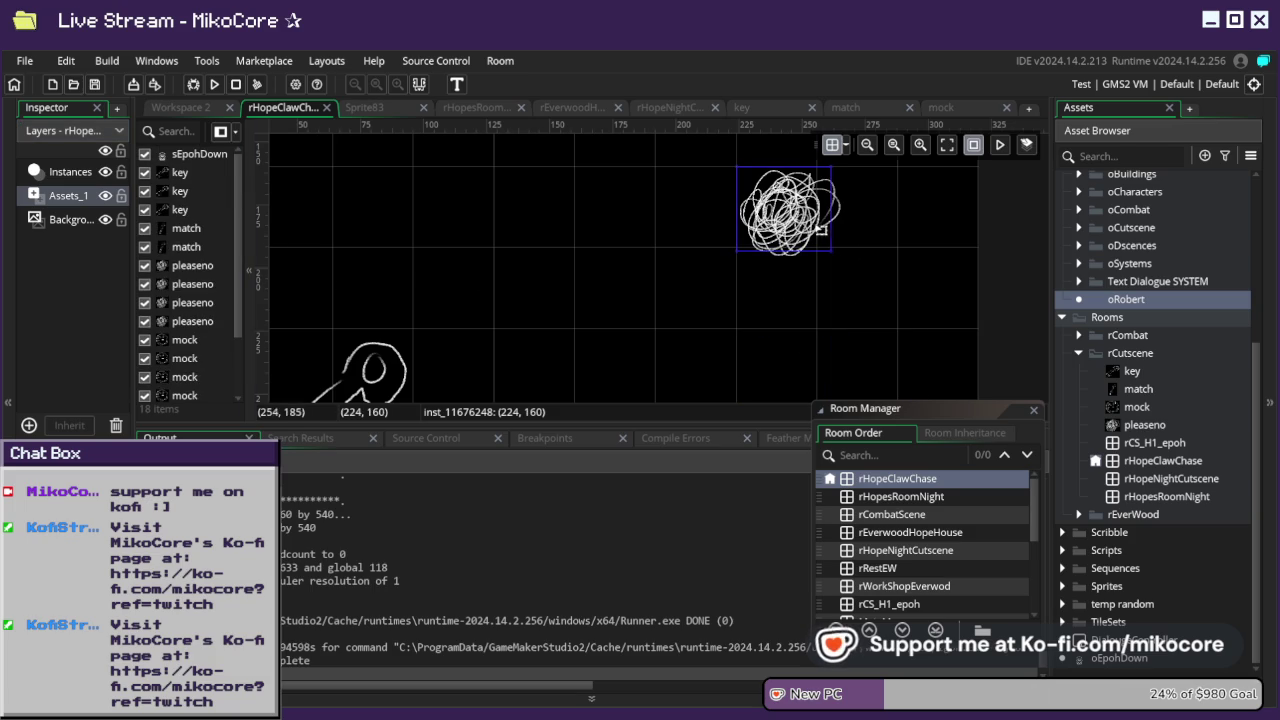
click(193, 302)
click(208, 265)
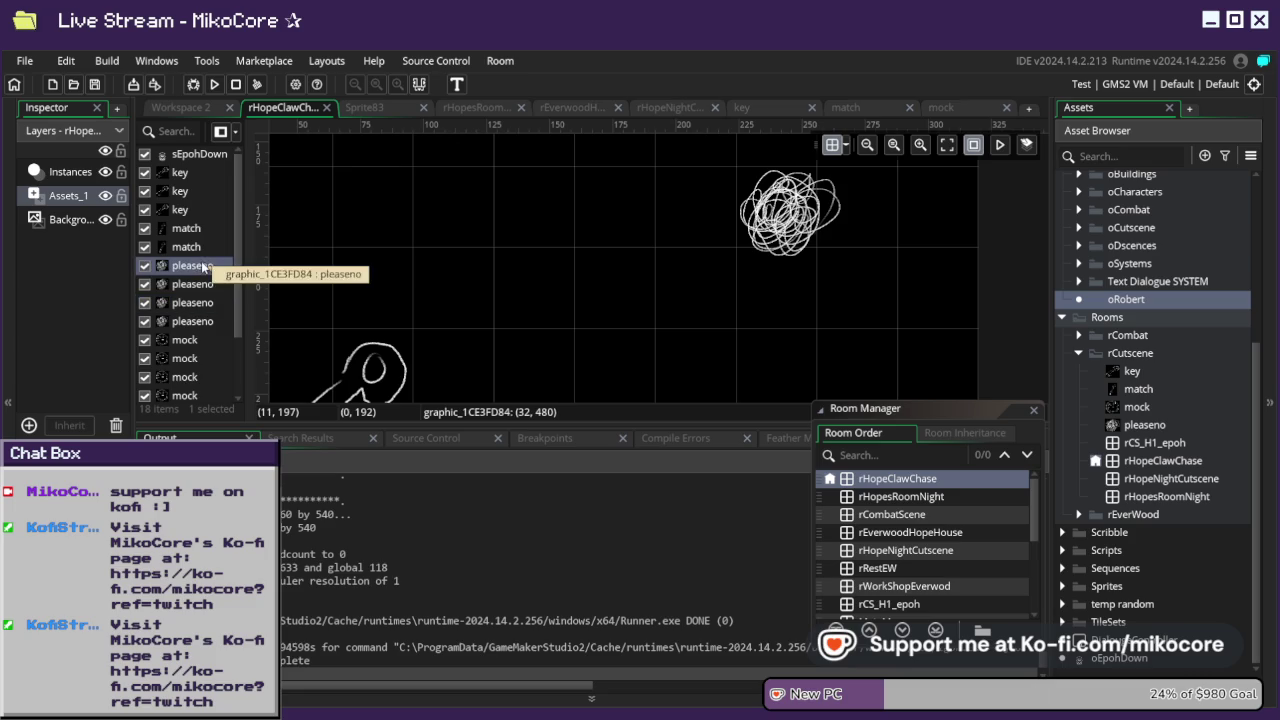
click(199, 285)
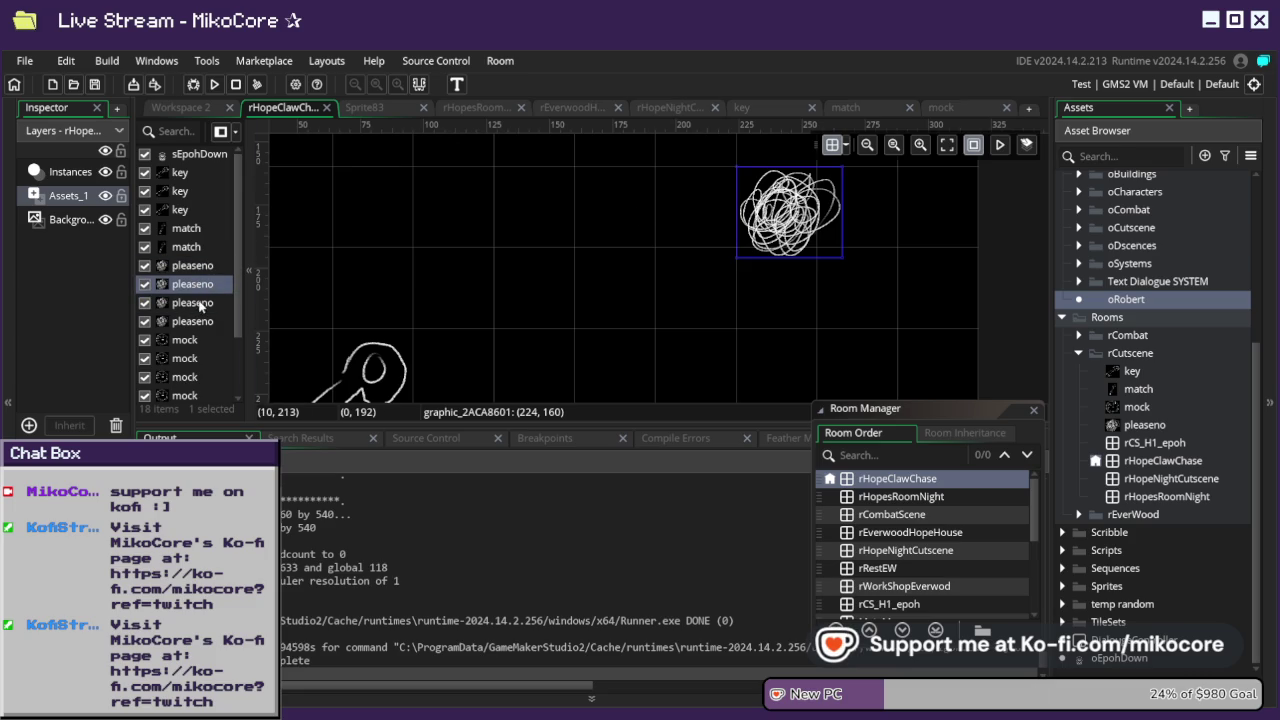
drag(801, 215, 381, 213)
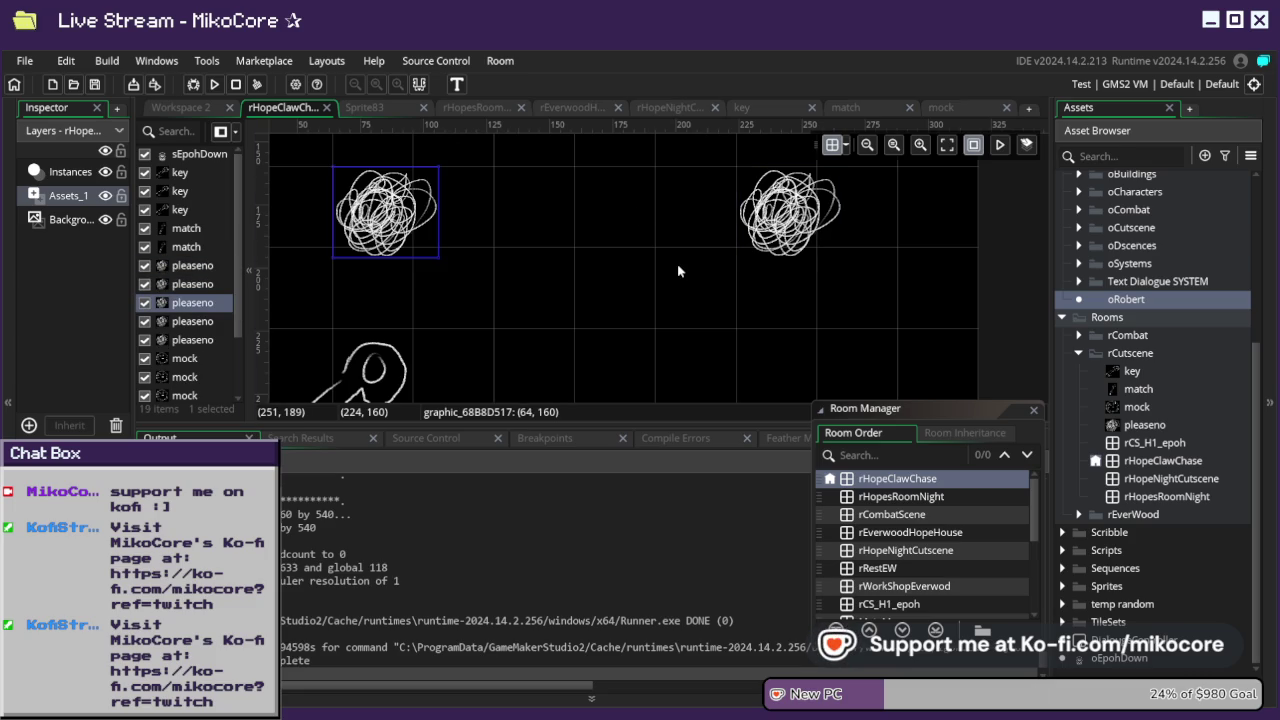
scroll(381, 213, up, 3)
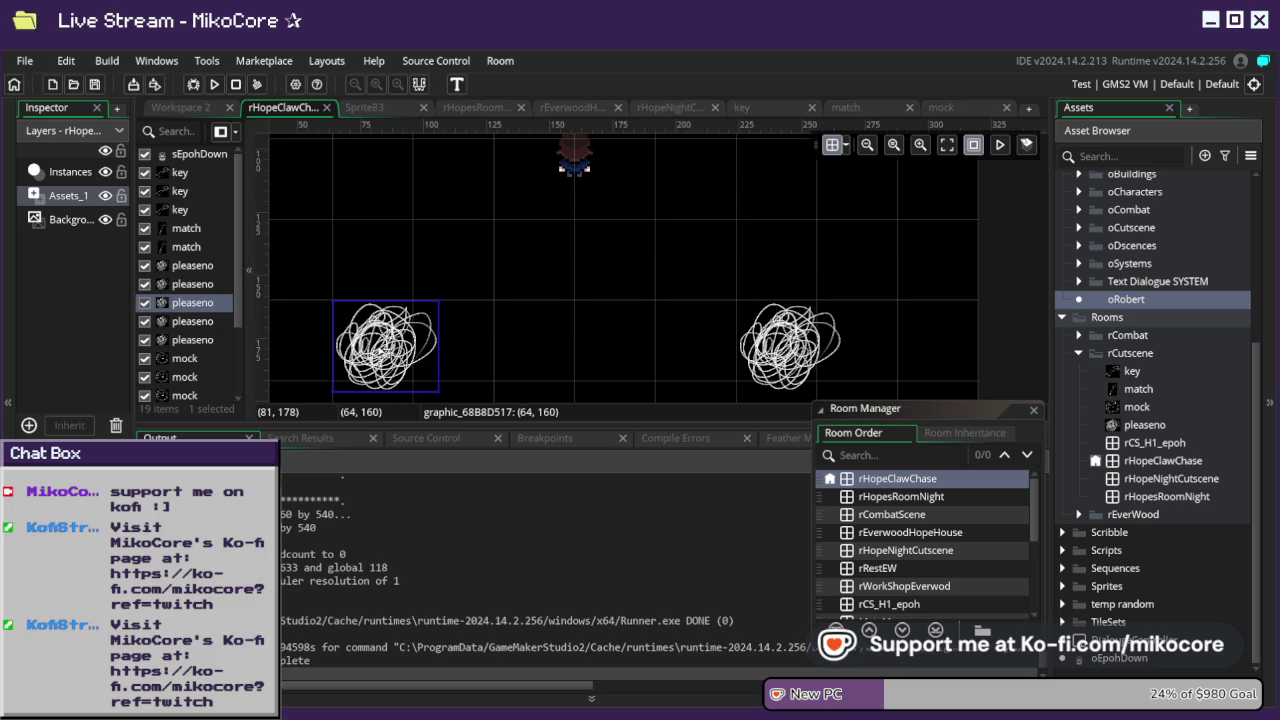
scroll(491, 277, down, 5)
click(400, 272)
mouse_move(428, 282)
mouse_down()
mouse_move(505, 290)
mouse_move(785, 268)
mouse_move(812, 205)
mouse_up()
- Shift the key graphic one grid cell to the left
scroll(820, 215, up, 3)
scroll(820, 215, down, 3)
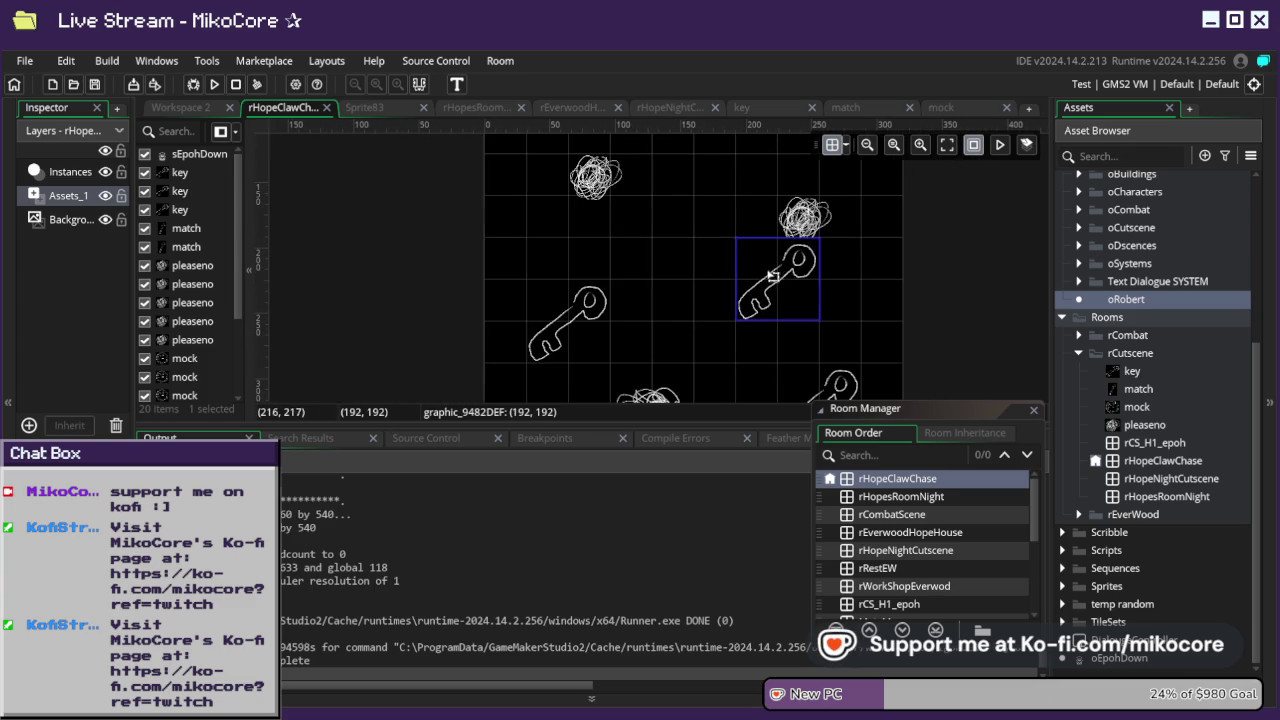
drag(772, 277, 706, 285)
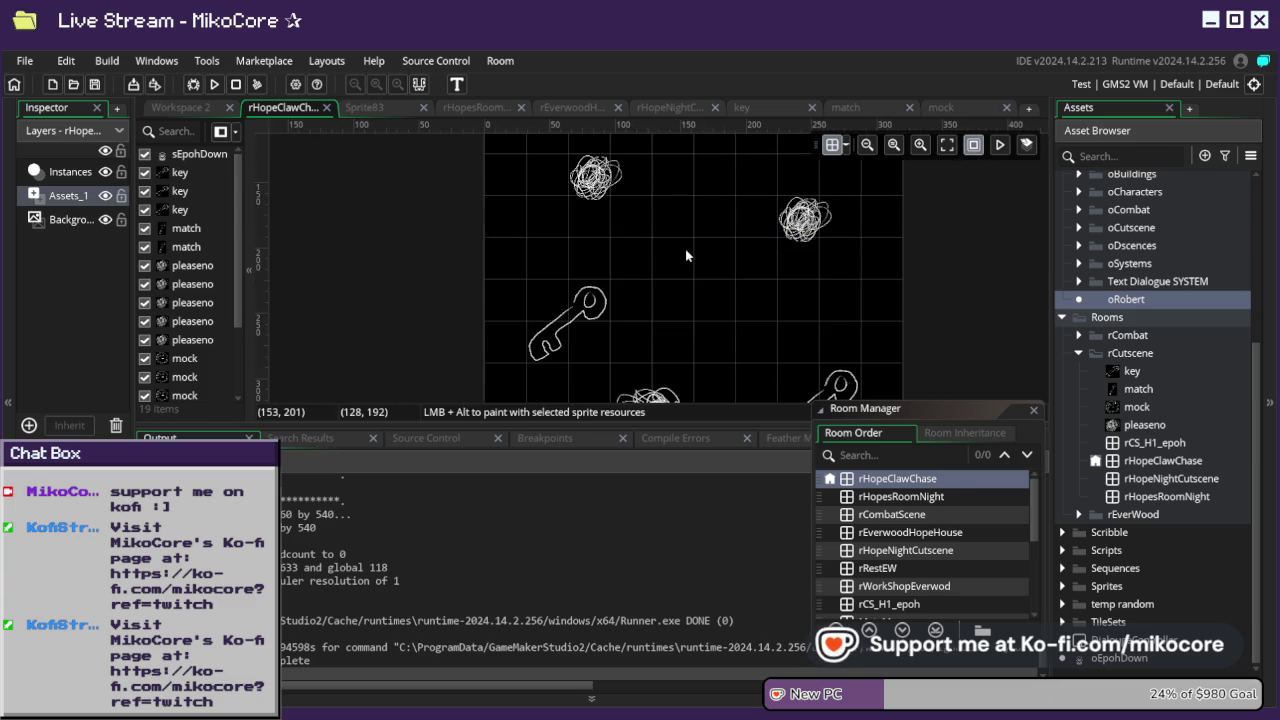
scroll(743, 226, up, 3)
scroll(743, 234, down, 2)
- Shrink a scribble graphic and move it lower and to the right
mouse_move(594, 247)
mouse_down()
mouse_move(640, 285)
mouse_move(593, 257)
mouse_up()
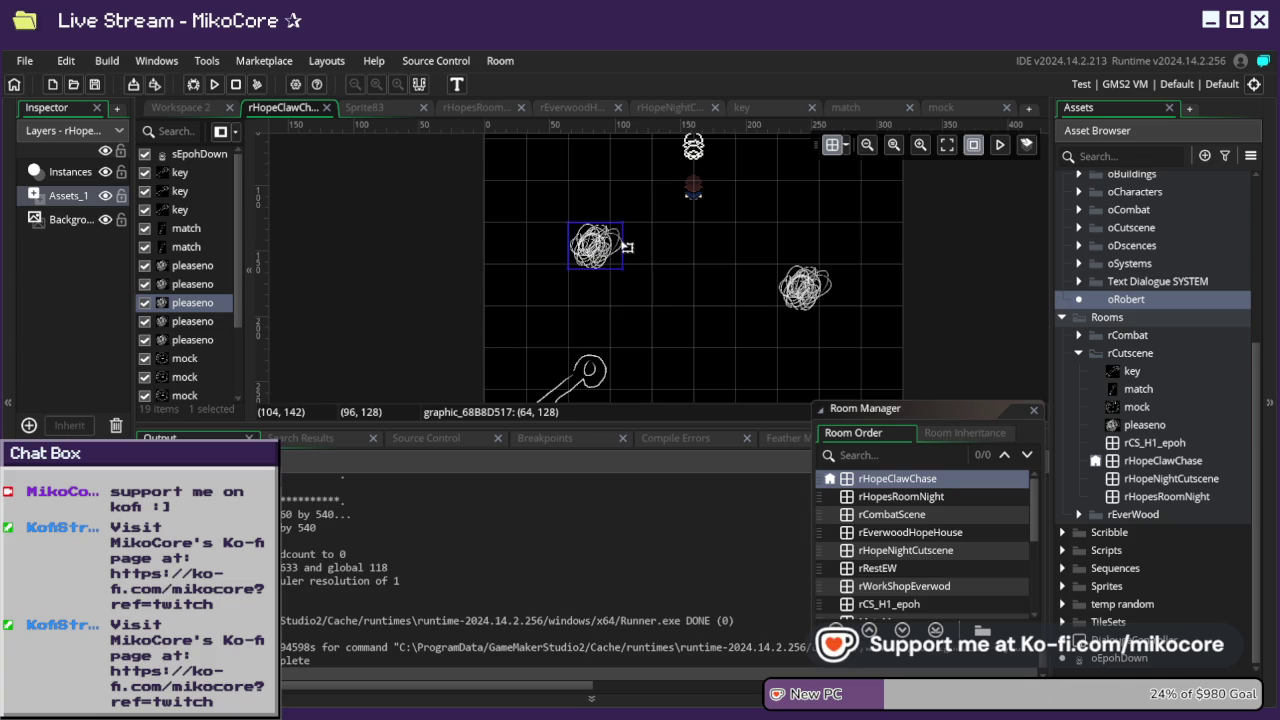
mouse_move(622, 257)
mouse_down()
mouse_move(541, 235)
mouse_move(537, 245)
mouse_move(504, 208)
mouse_move(520, 230)
mouse_move(489, 216)
mouse_up()
mouse_move(569, 257)
mouse_down()
mouse_move(615, 261)
mouse_move(848, 348)
mouse_move(779, 335)
mouse_move(633, 272)
mouse_up()
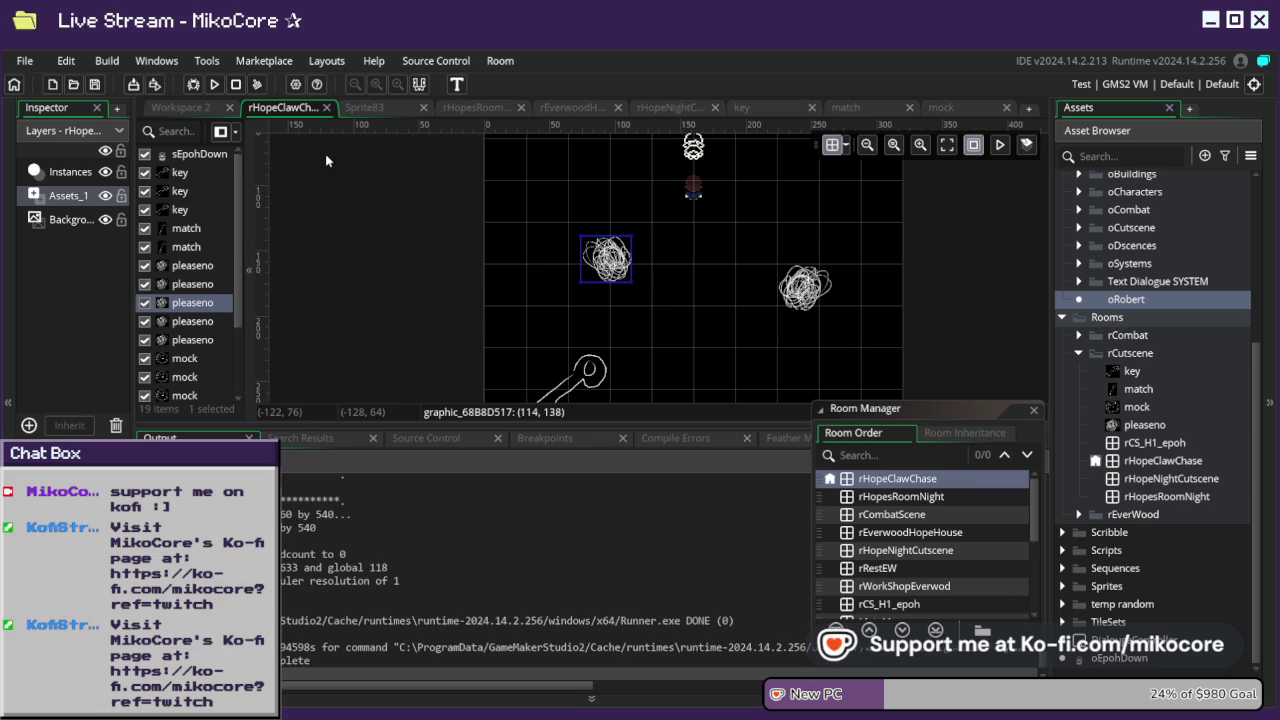
scroll(180, 270, down, 2)
scroll(180, 270, up, 2)
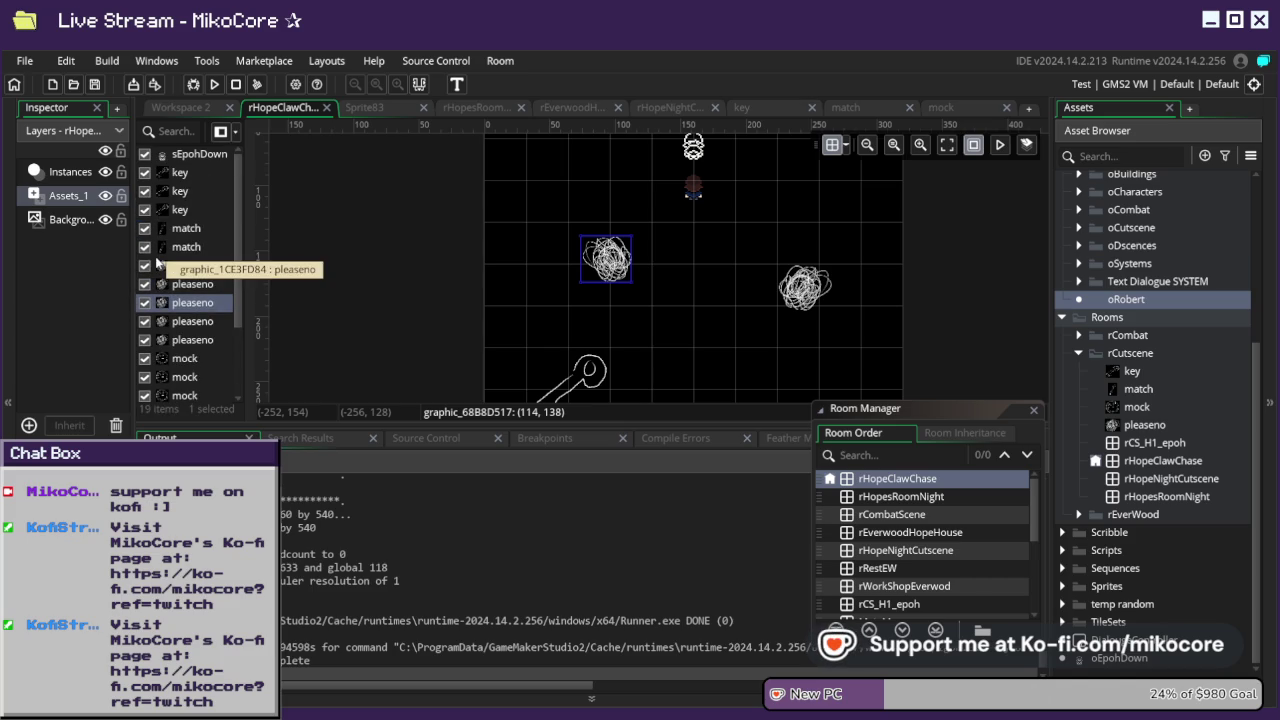
scroll(494, 271, up, 3)
scroll(536, 280, down, 3)
scroll(536, 272, down, 5)
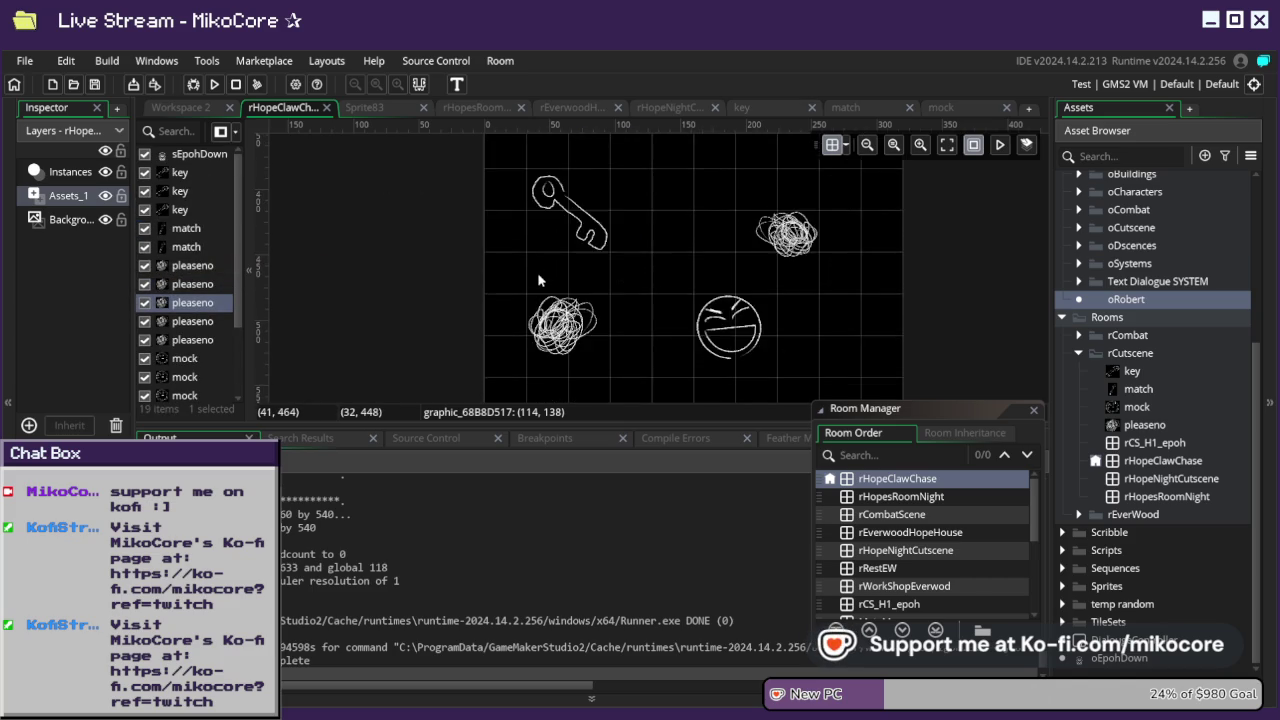
scroll(538, 280, down, 8)
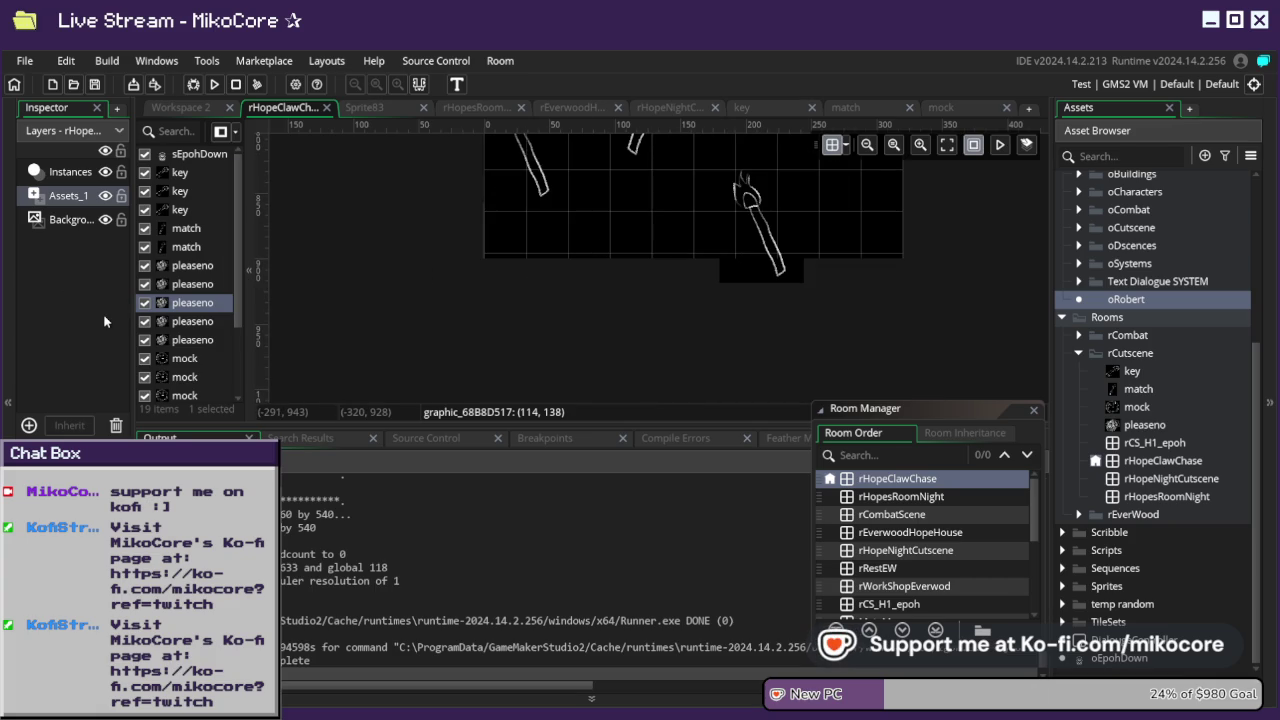
scroll(670, 306, up, 8)
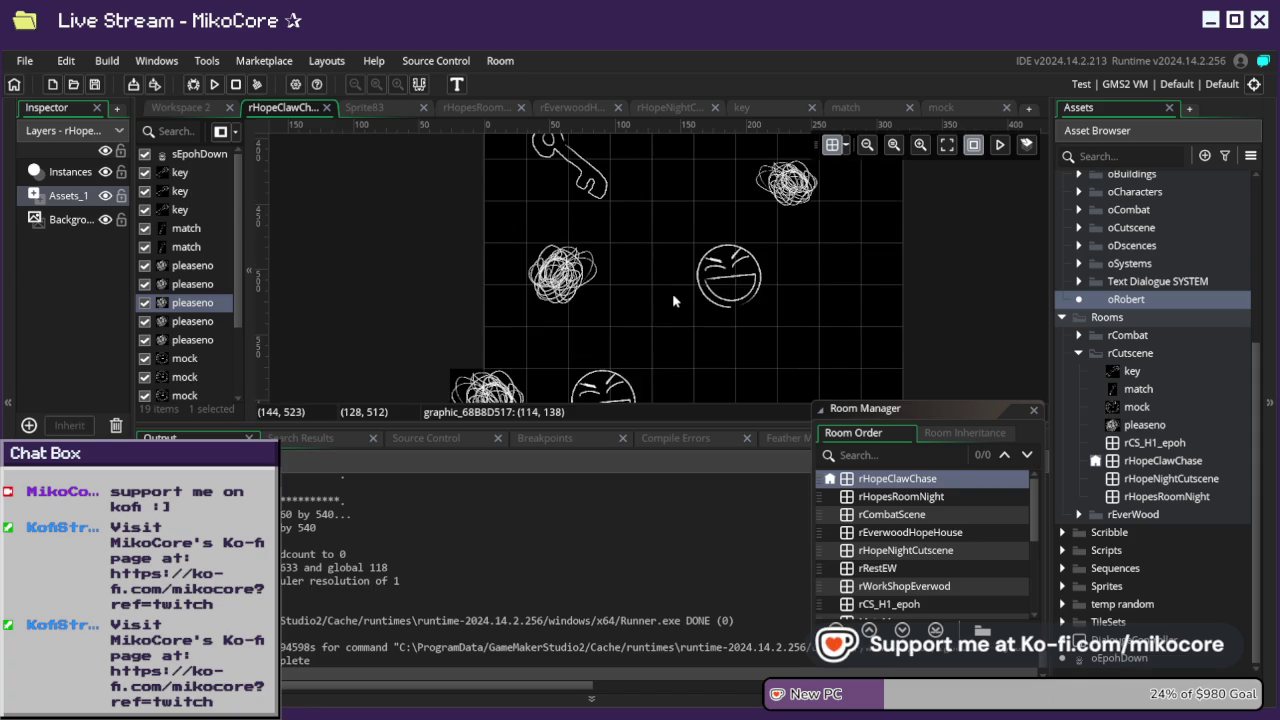
scroll(673, 300, up, 7)
scroll(672, 297, down, 5)
scroll(686, 286, up, 5)
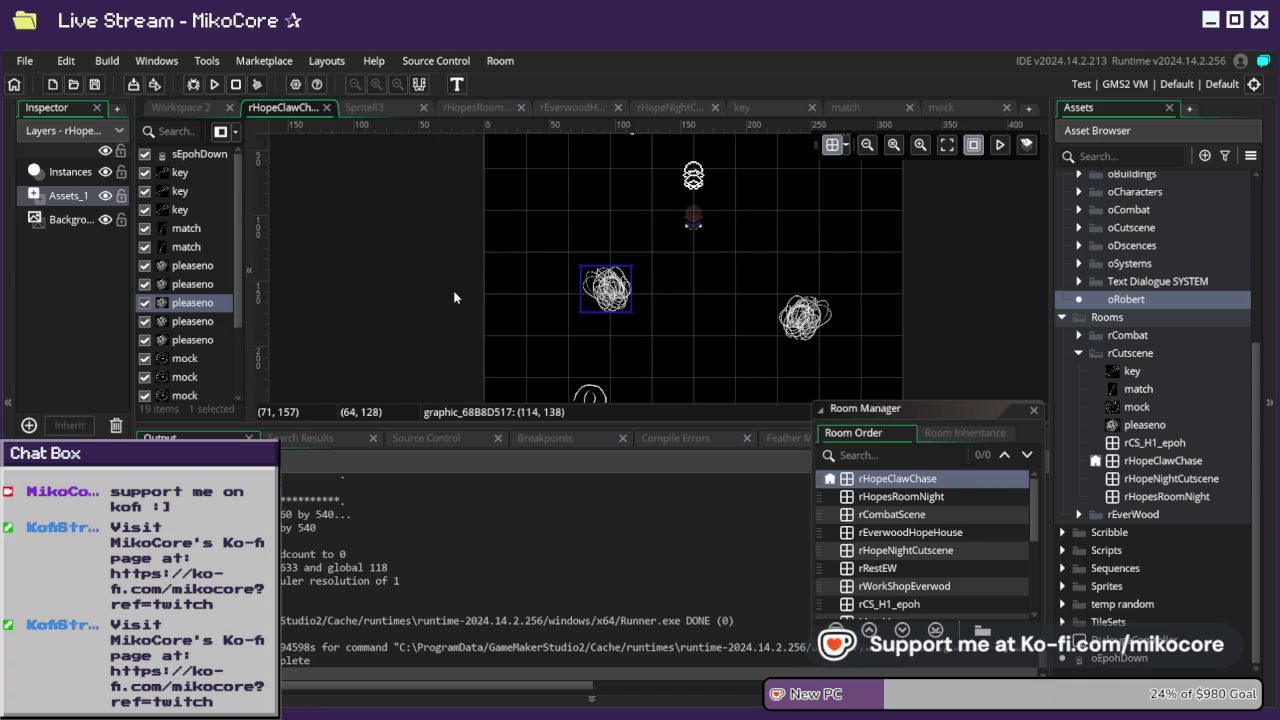
scroll(452, 304, down, 4)
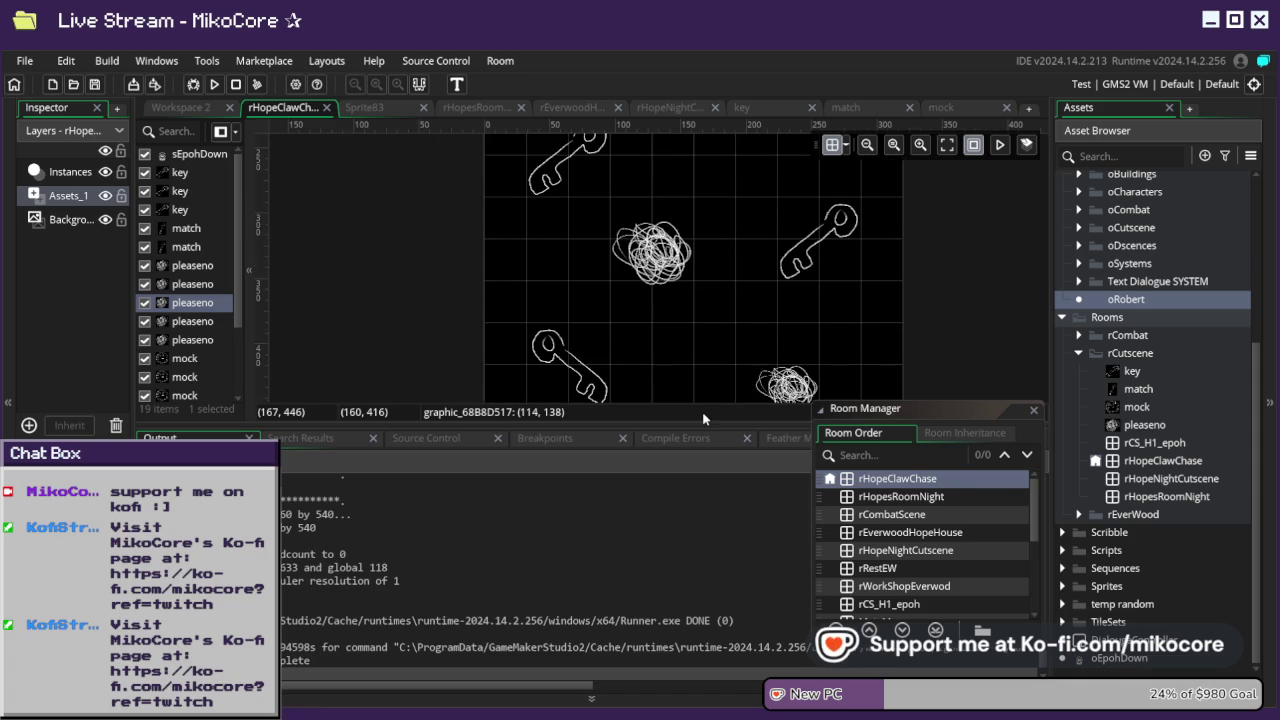
- Enlarge the room view by shrinking Output and close the room order list
drag(698, 425, 698, 619)
click(1033, 410)
scroll(830, 345, down, 5)
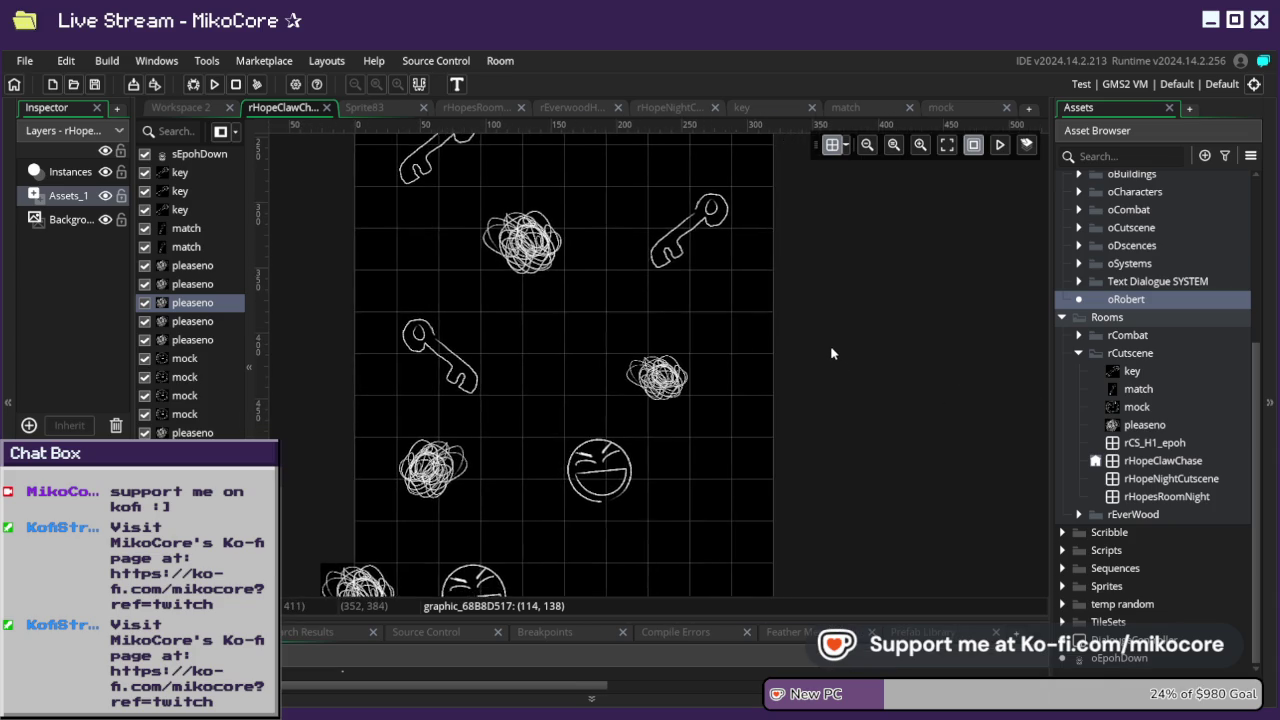
- Select the three keys and three pleaseno scribbles below the claw row
scroll(727, 323, down, 5)
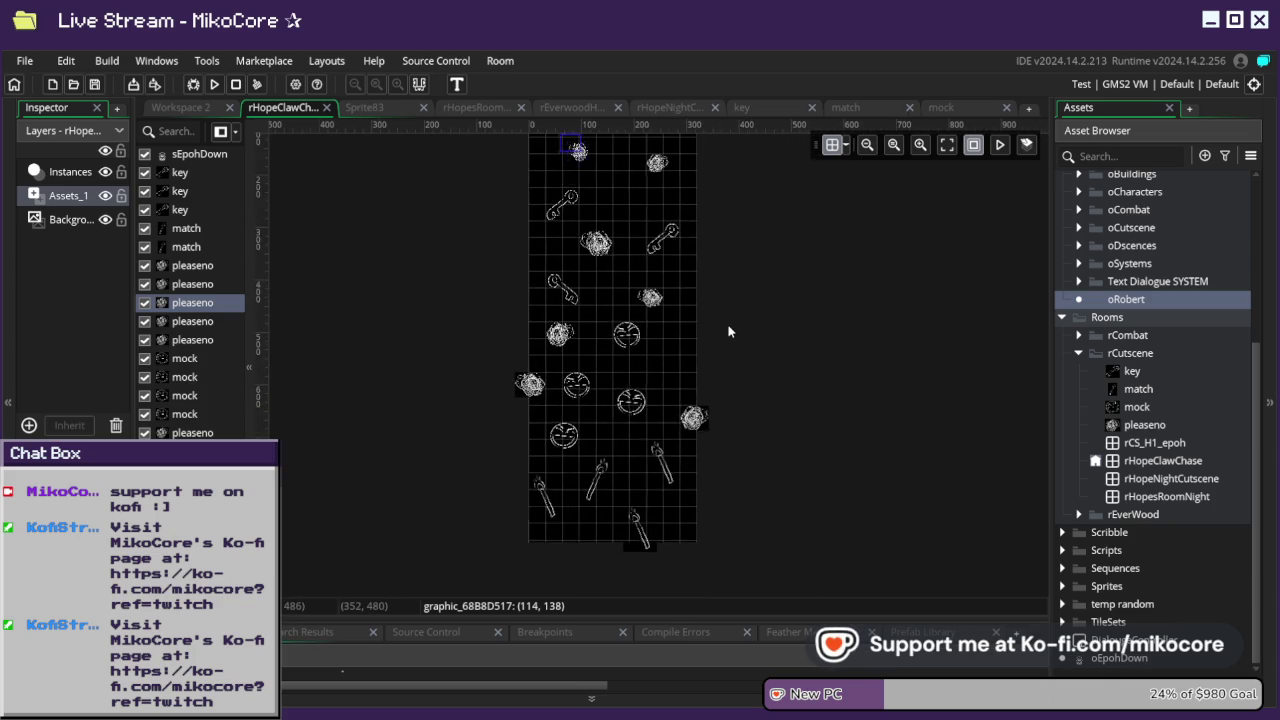
scroll(648, 258, up, 3)
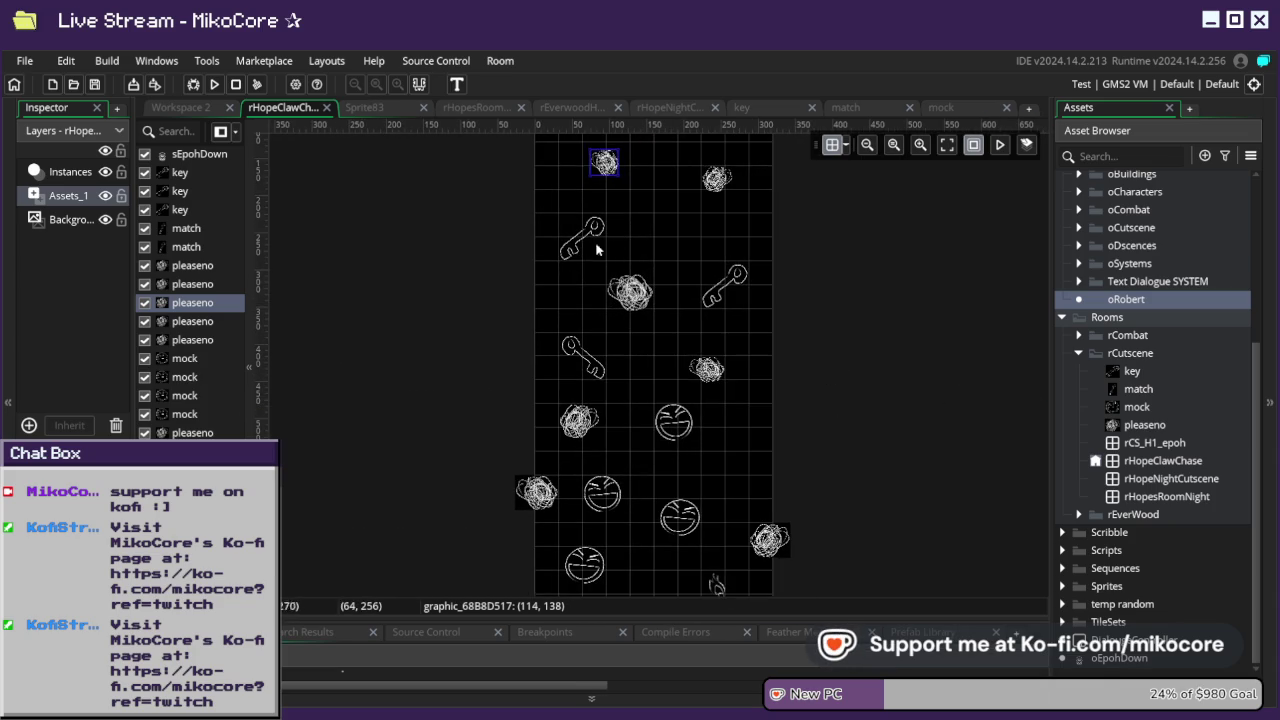
click(600, 244)
shift+click(598, 370)
shift+click(634, 294)
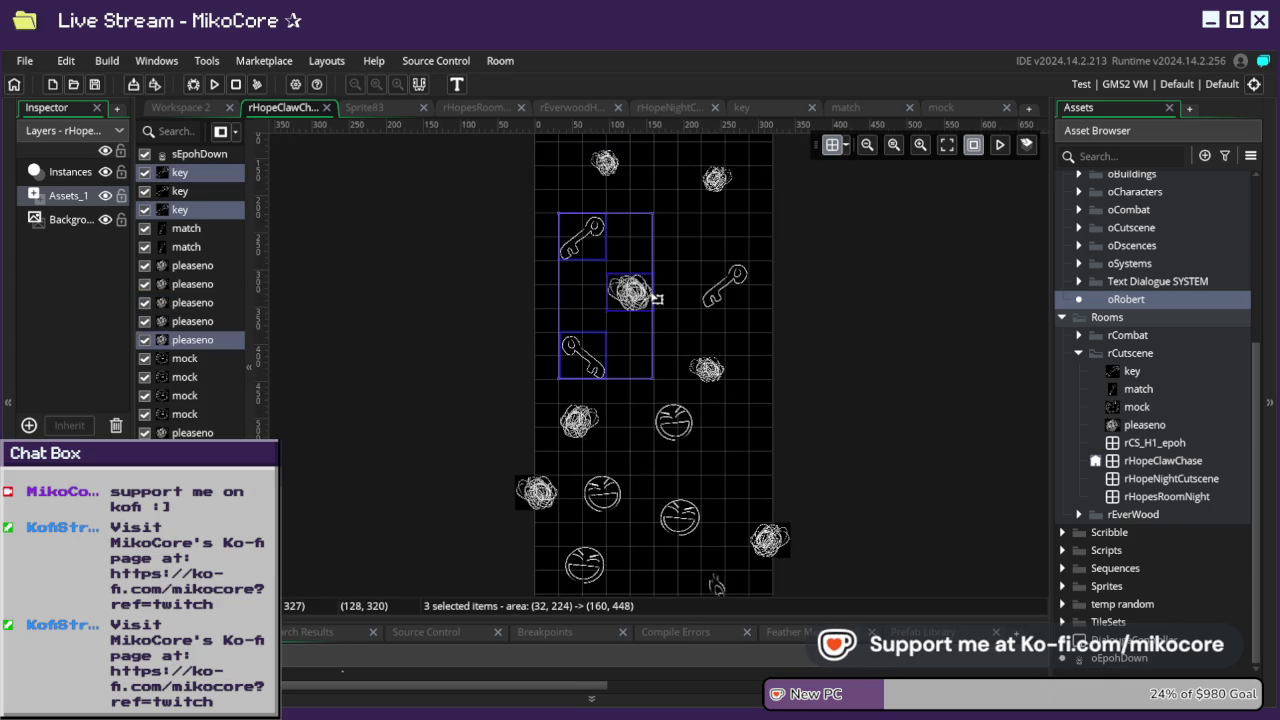
shift+click(726, 298)
shift+click(708, 372)
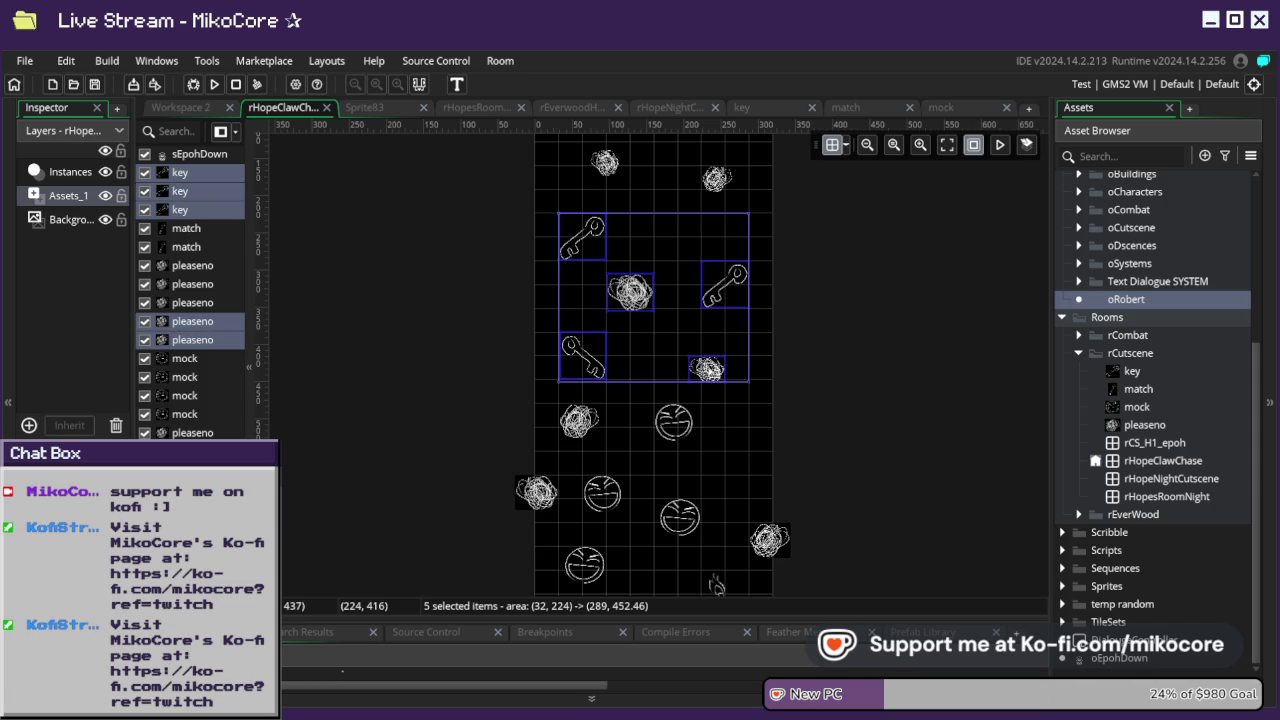
shift+click(716, 180)
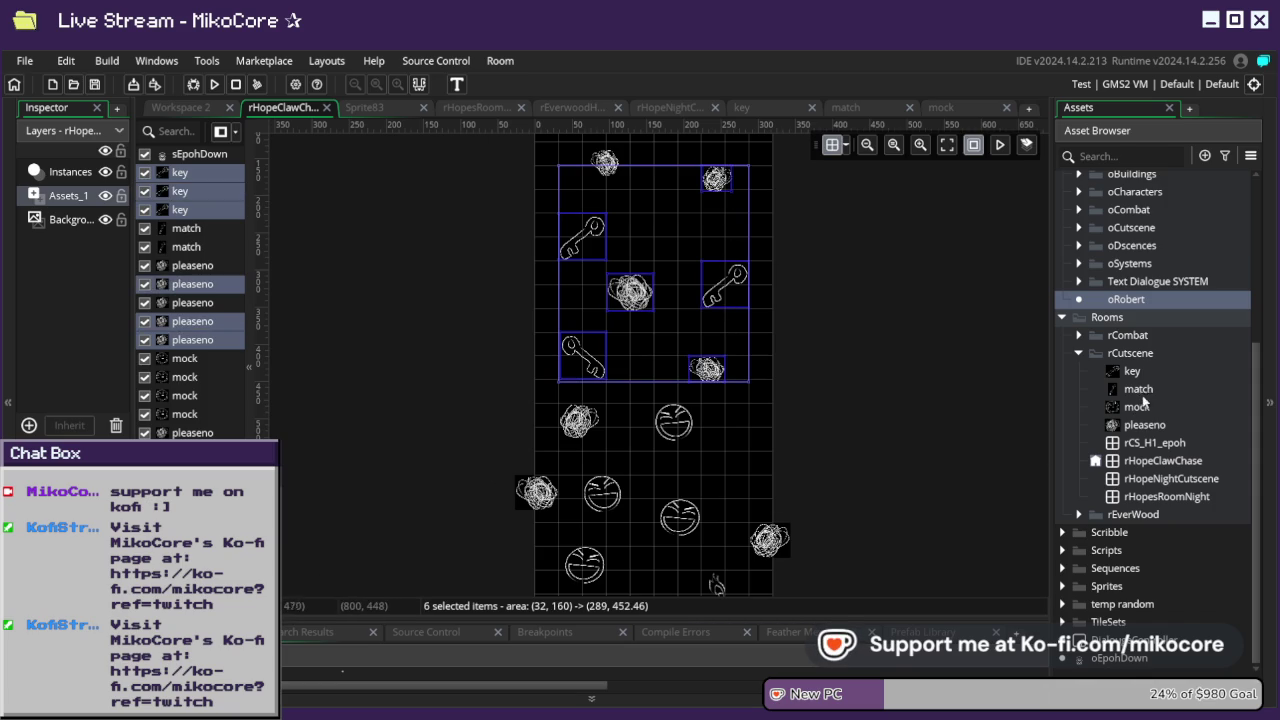
- Add the matches, smiley mock faces and remaining scribbles to the selection
click(1153, 461)
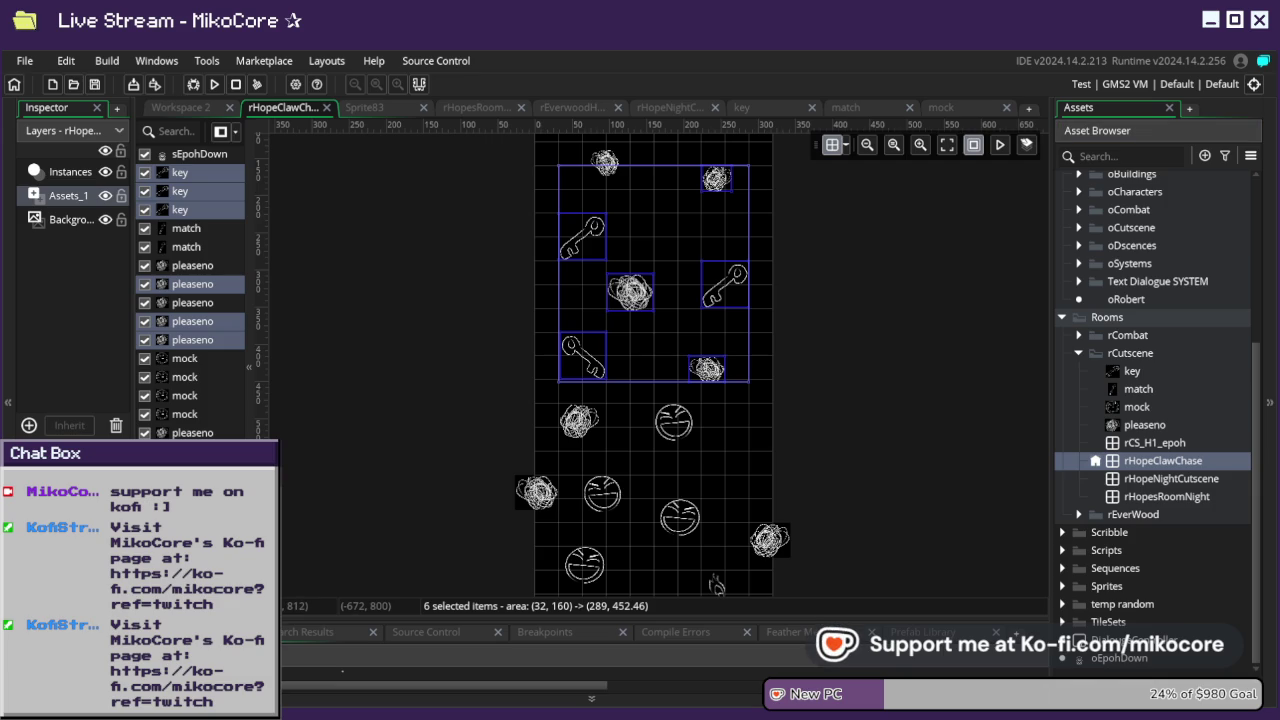
scroll(500, 457, down, 5)
scroll(500, 457, up, 4)
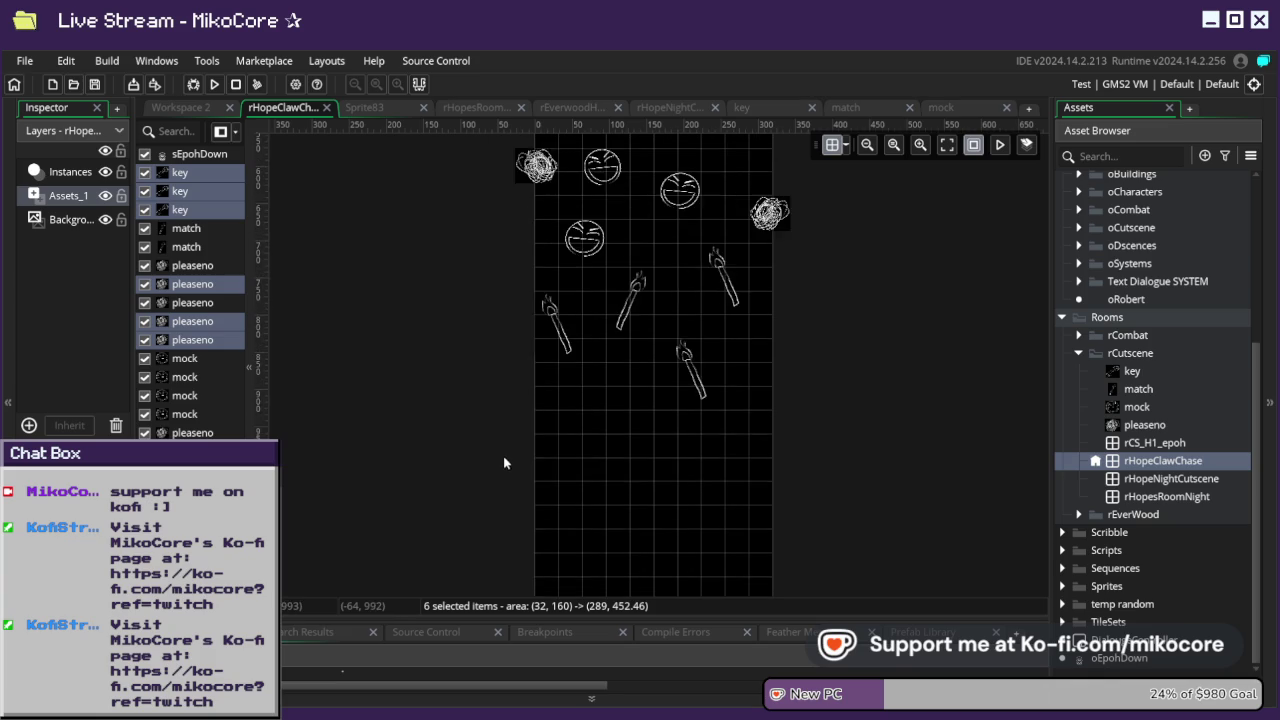
scroll(527, 439, down, 2)
scroll(529, 438, up, 3)
scroll(532, 436, down, 3)
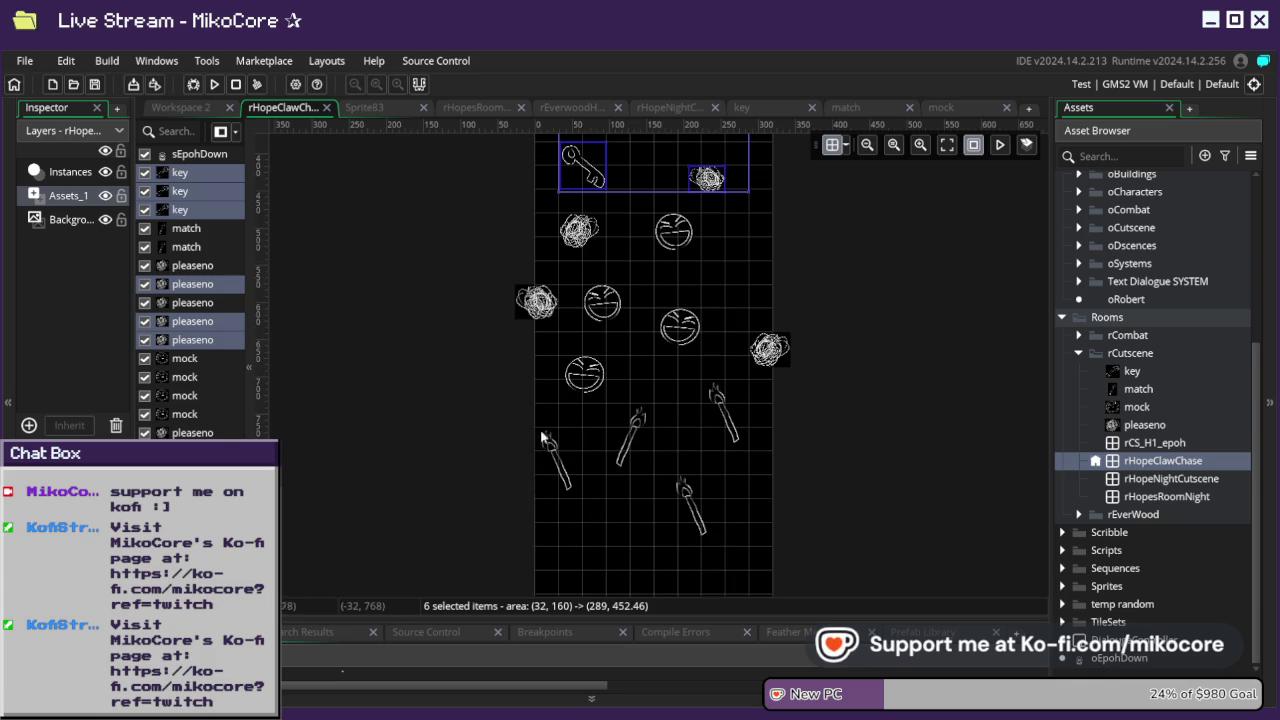
shift+click(562, 458)
shift+click(584, 388)
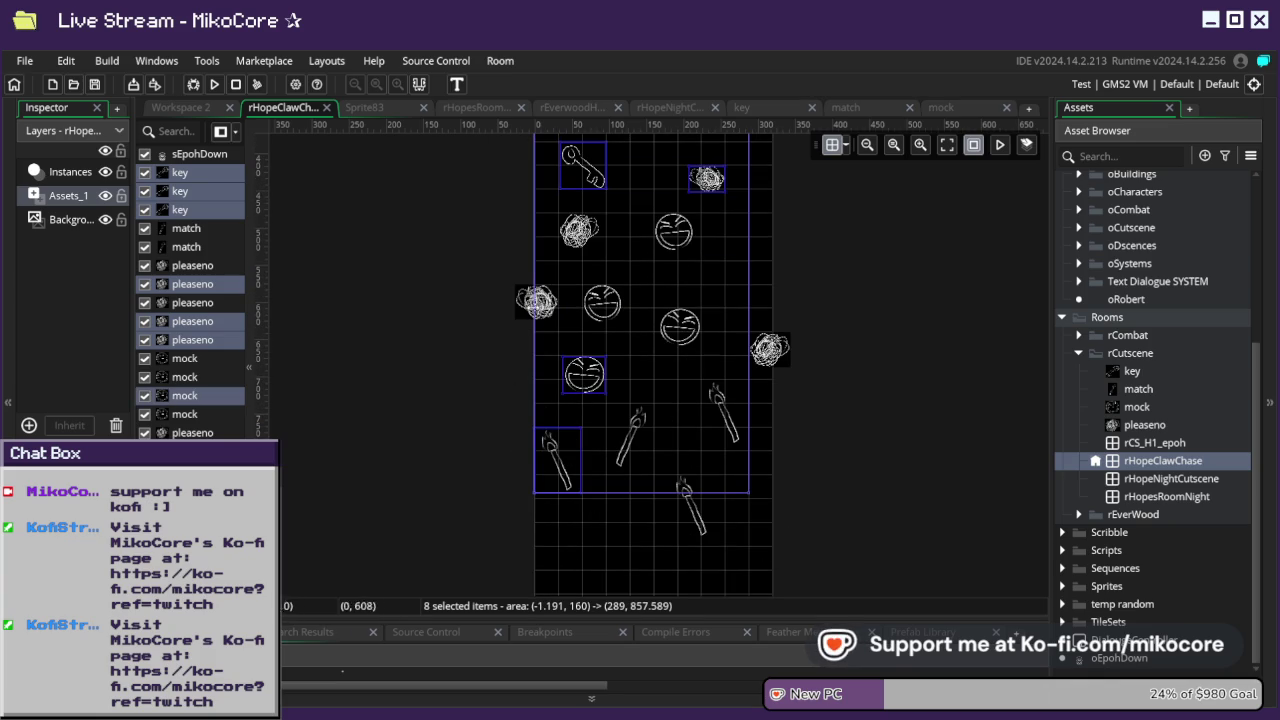
shift+click(551, 312)
shift+click(565, 230)
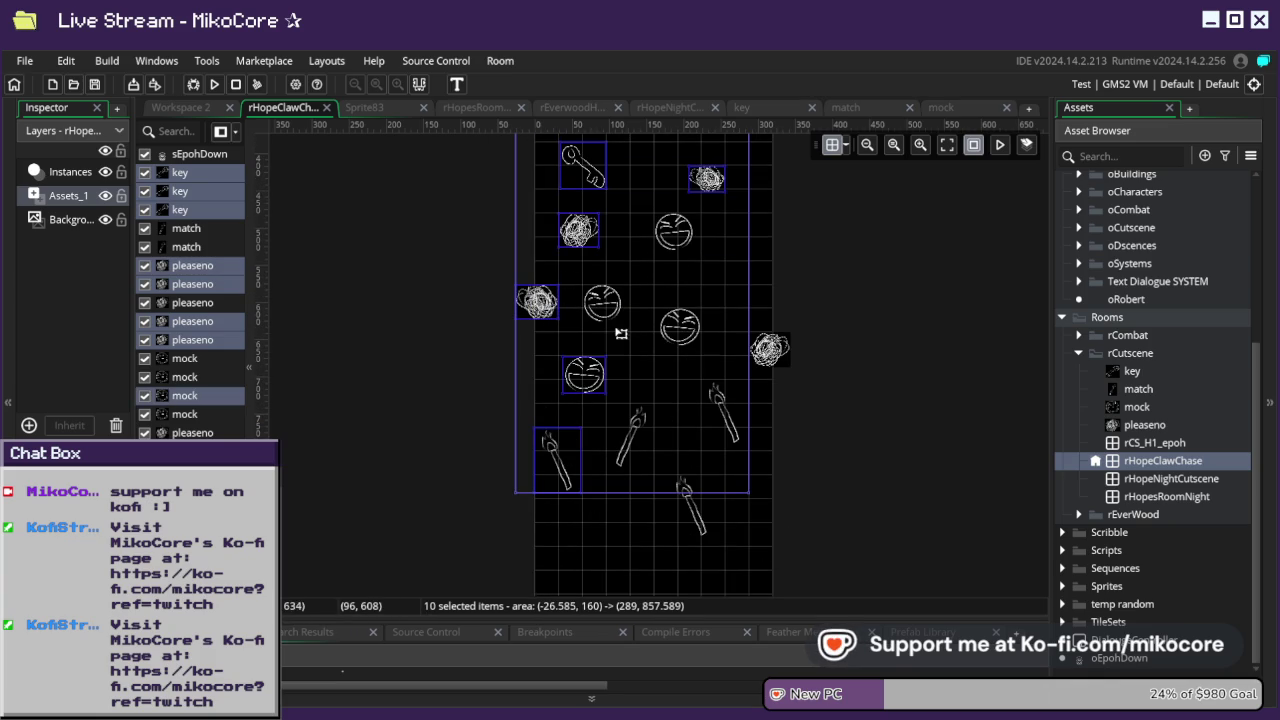
shift+click(612, 312)
shift+click(690, 232)
shift+click(688, 330)
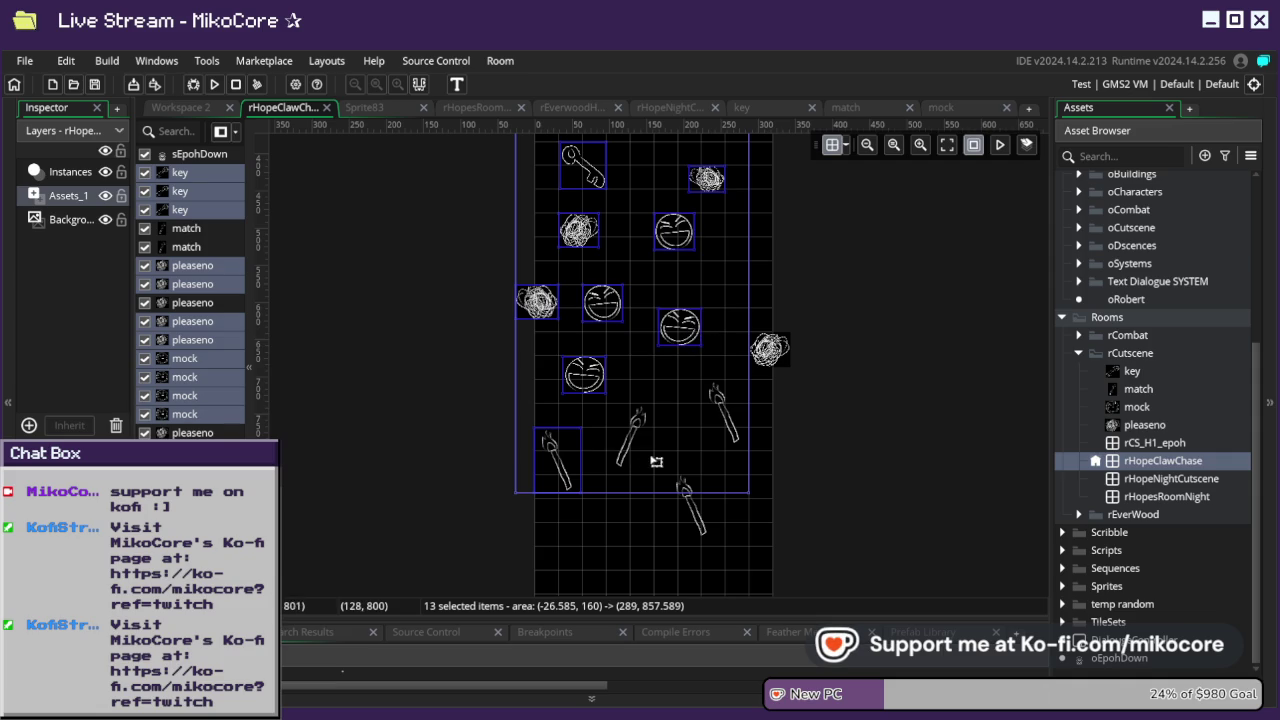
shift+click(645, 455)
shift+click(680, 505)
shift+click(745, 415)
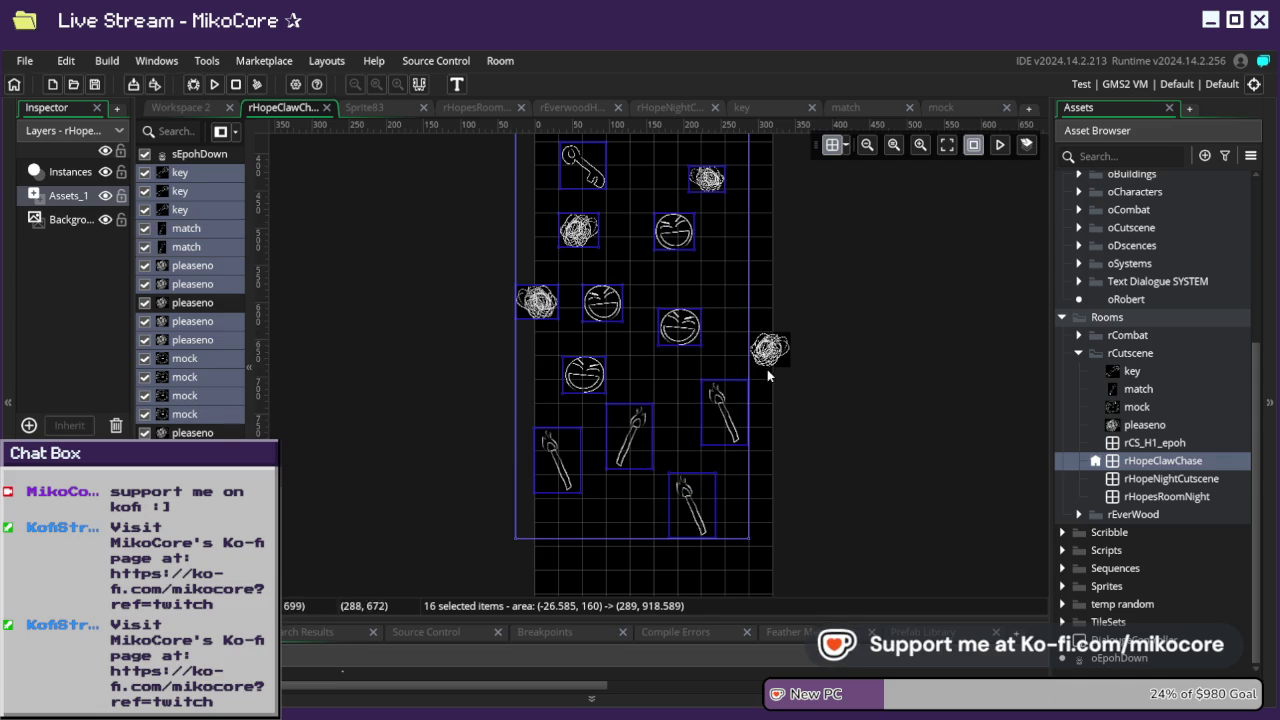
shift+click(788, 360)
scroll(782, 364, up, 5)
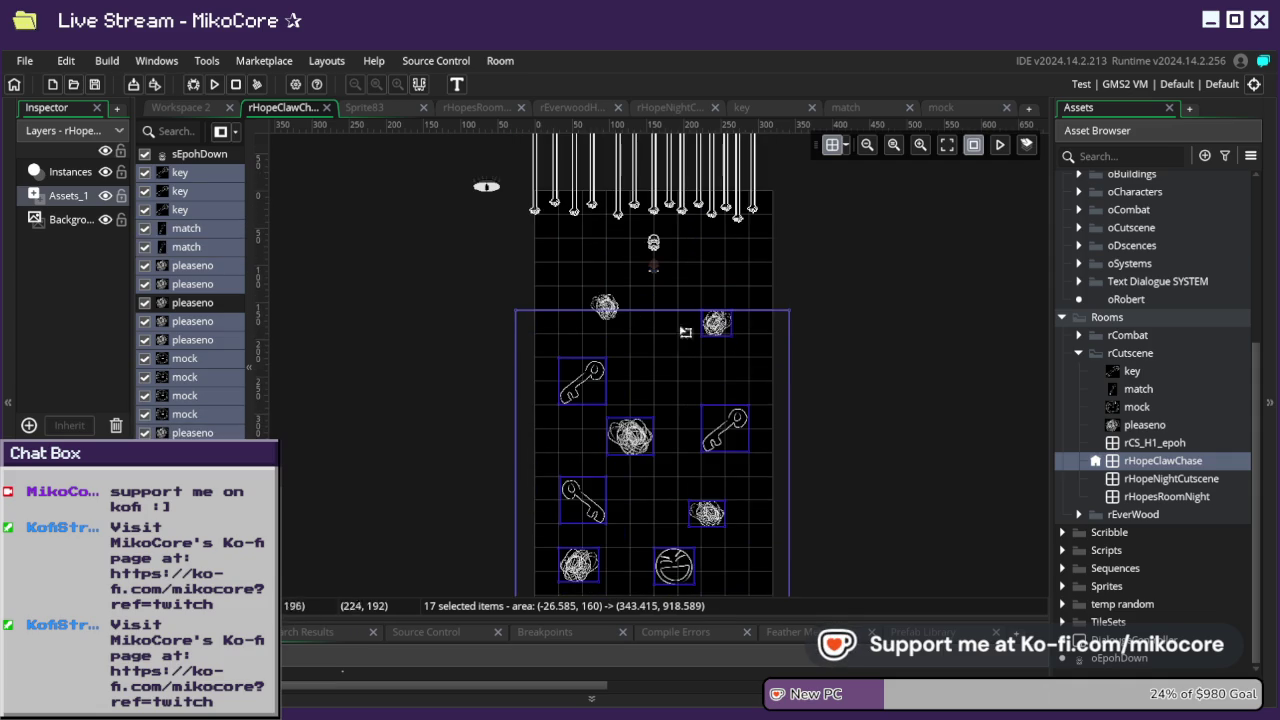
- Add the top scribble, nudge all 18 selected graphics down four steps, then deselect
shift+click(604, 305)
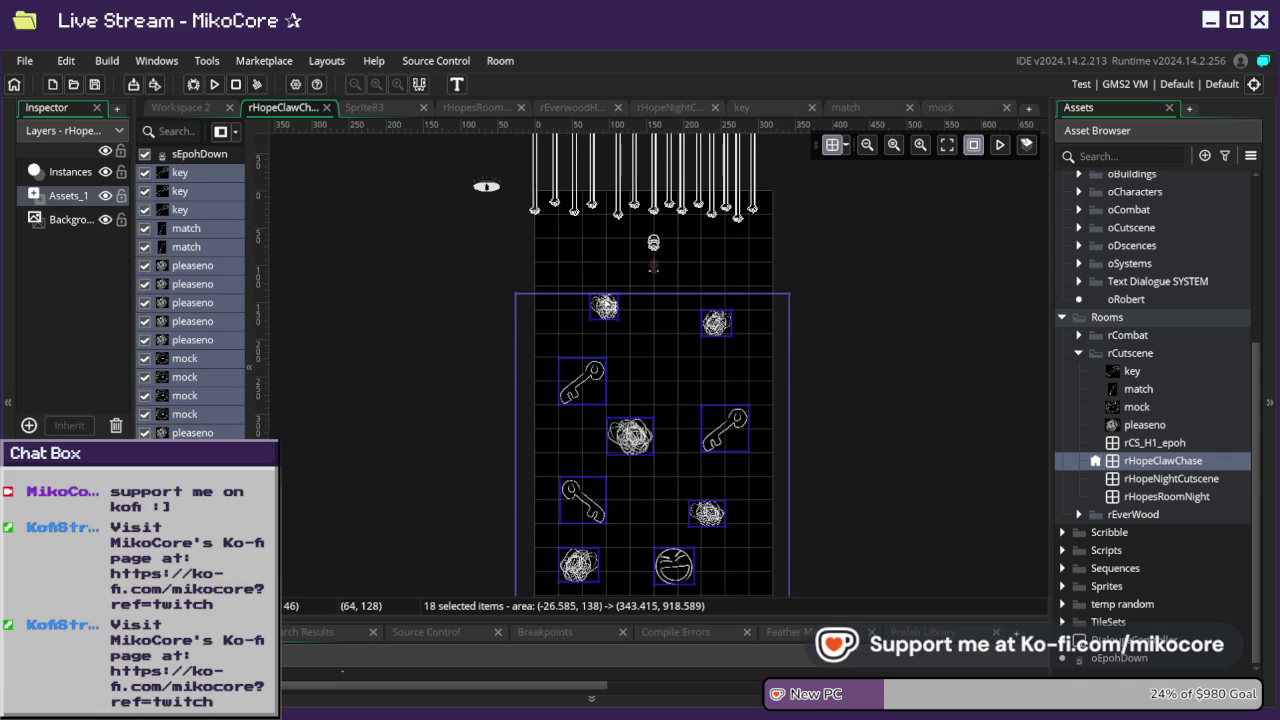
key(Down)
key(Down)
key(Down)
key(Down)
key(Down)
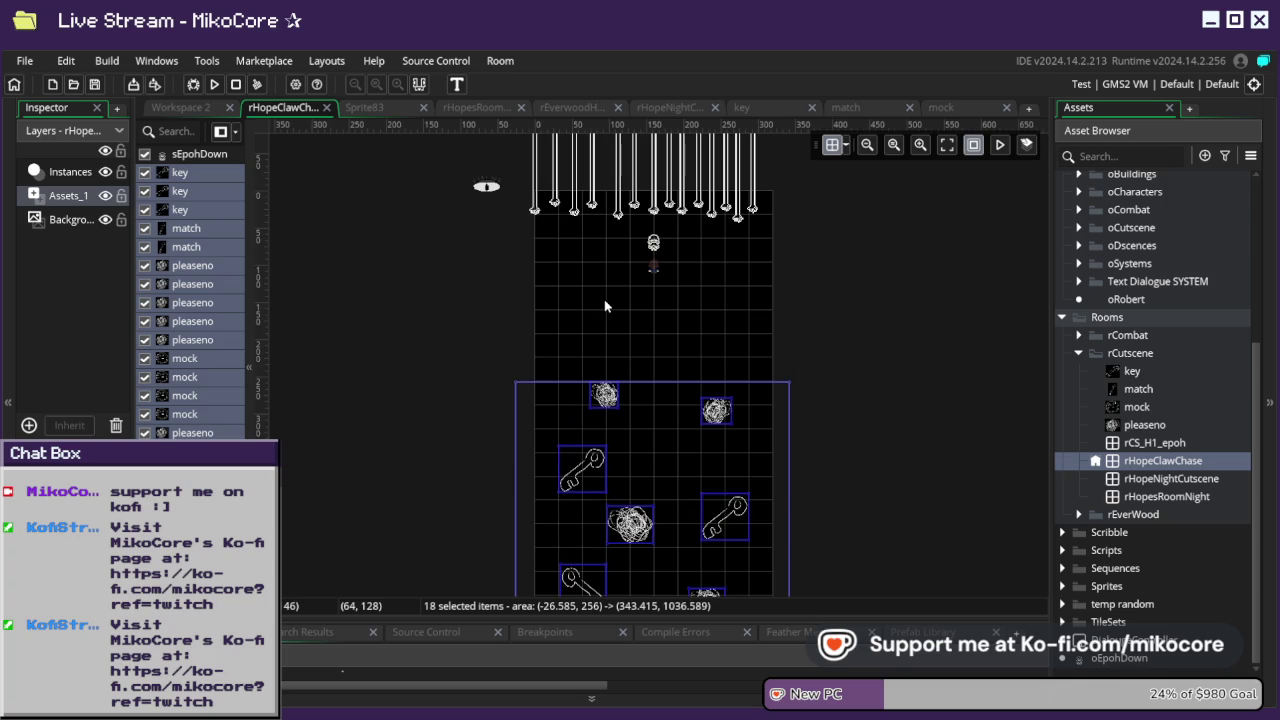
key(Down)
key(Down)
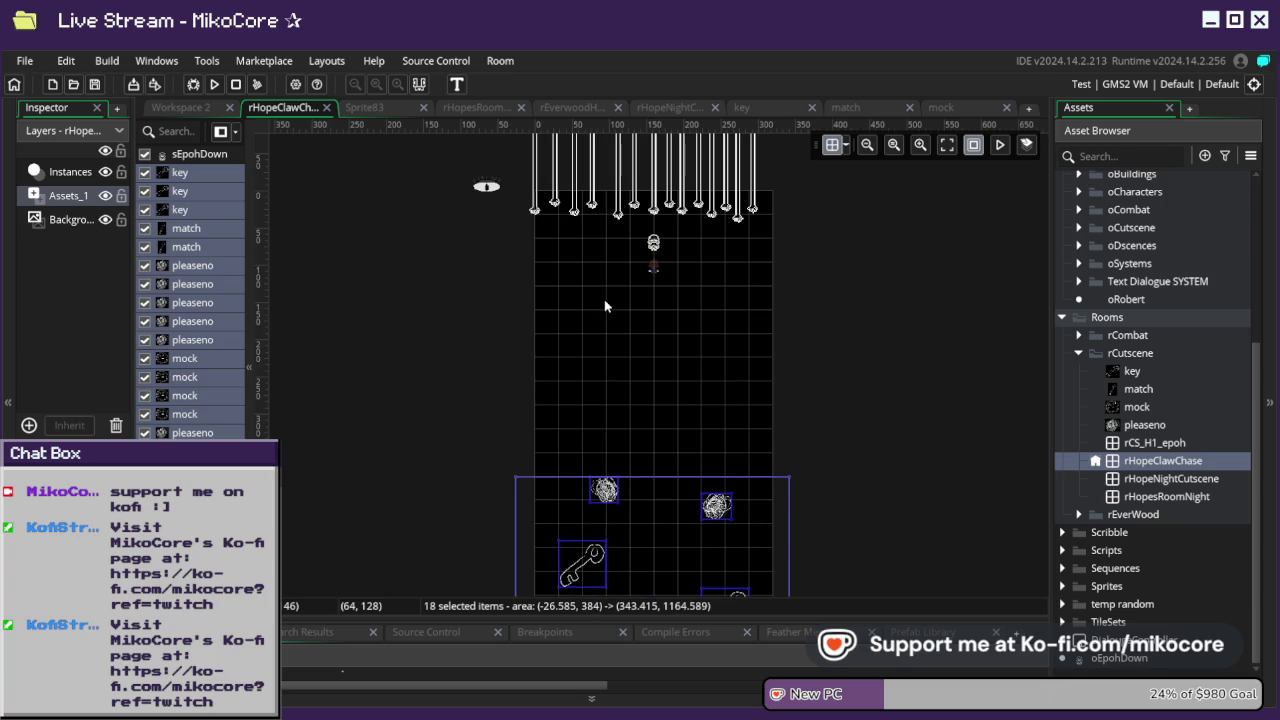
key(Down)
scroll(607, 314, down, 10)
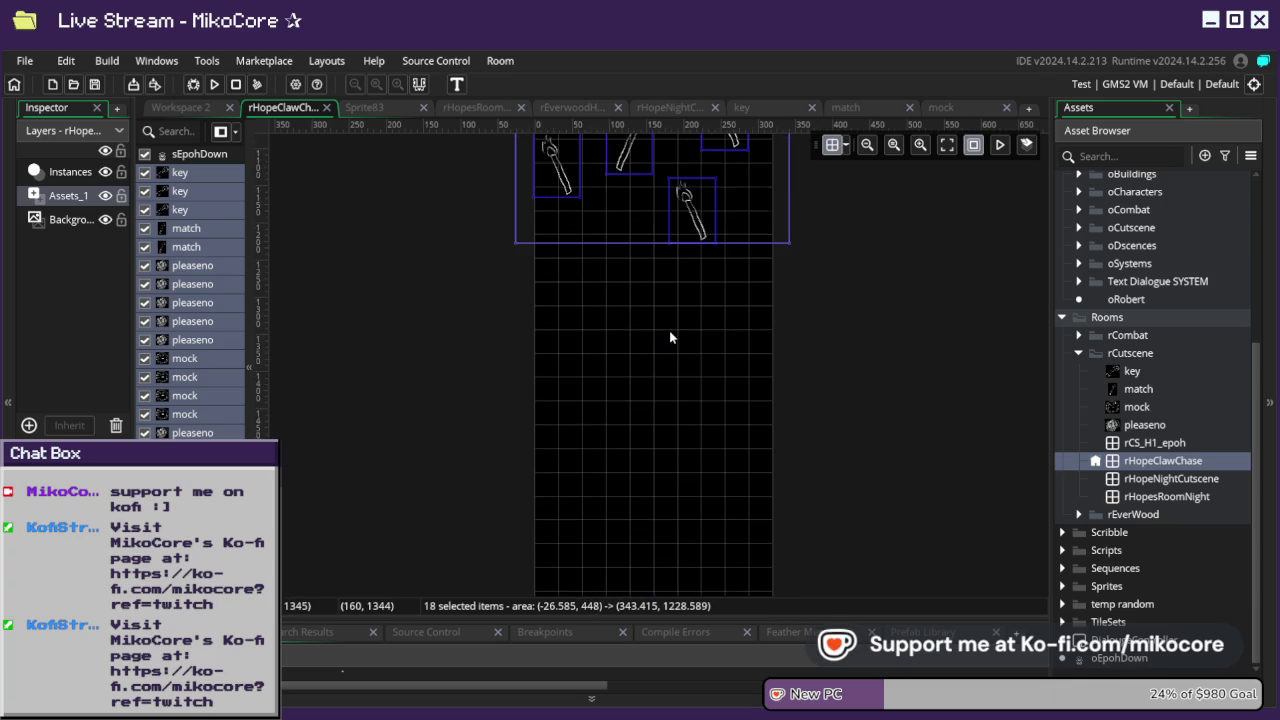
scroll(669, 337, down, 5)
scroll(669, 337, up, 3)
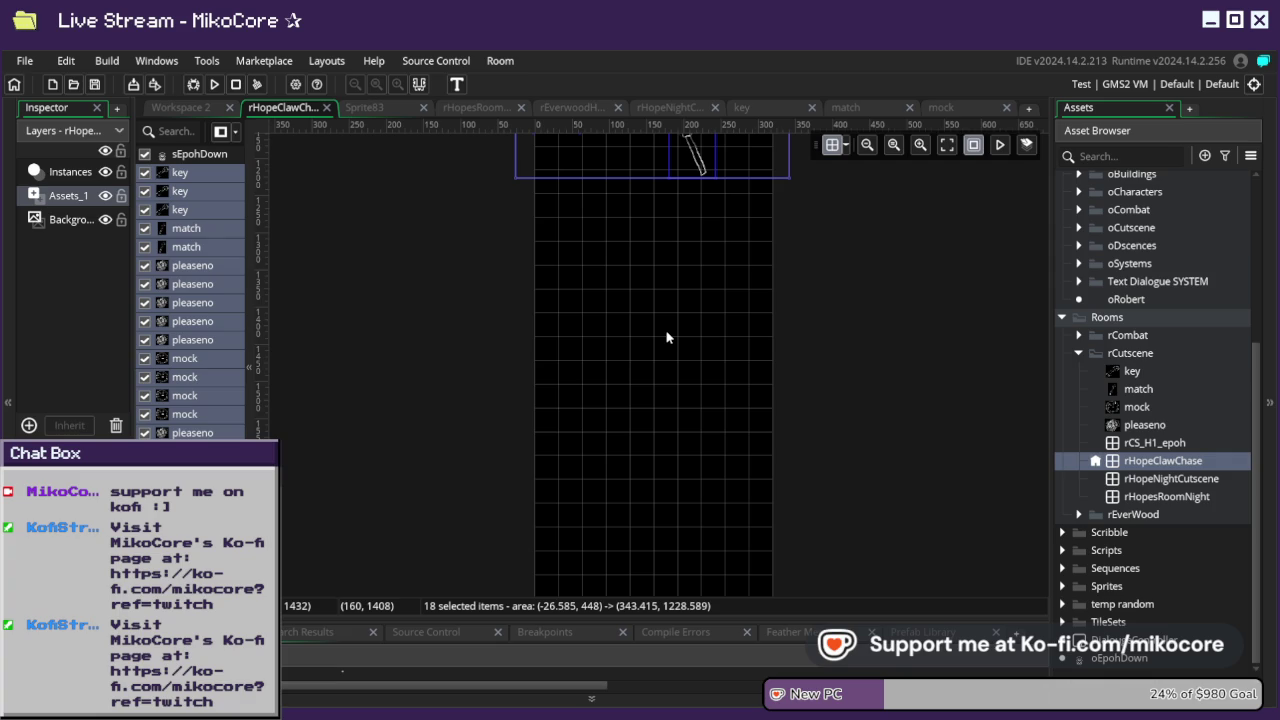
key(Down)
key(Down)
key(Down)
key(Down)
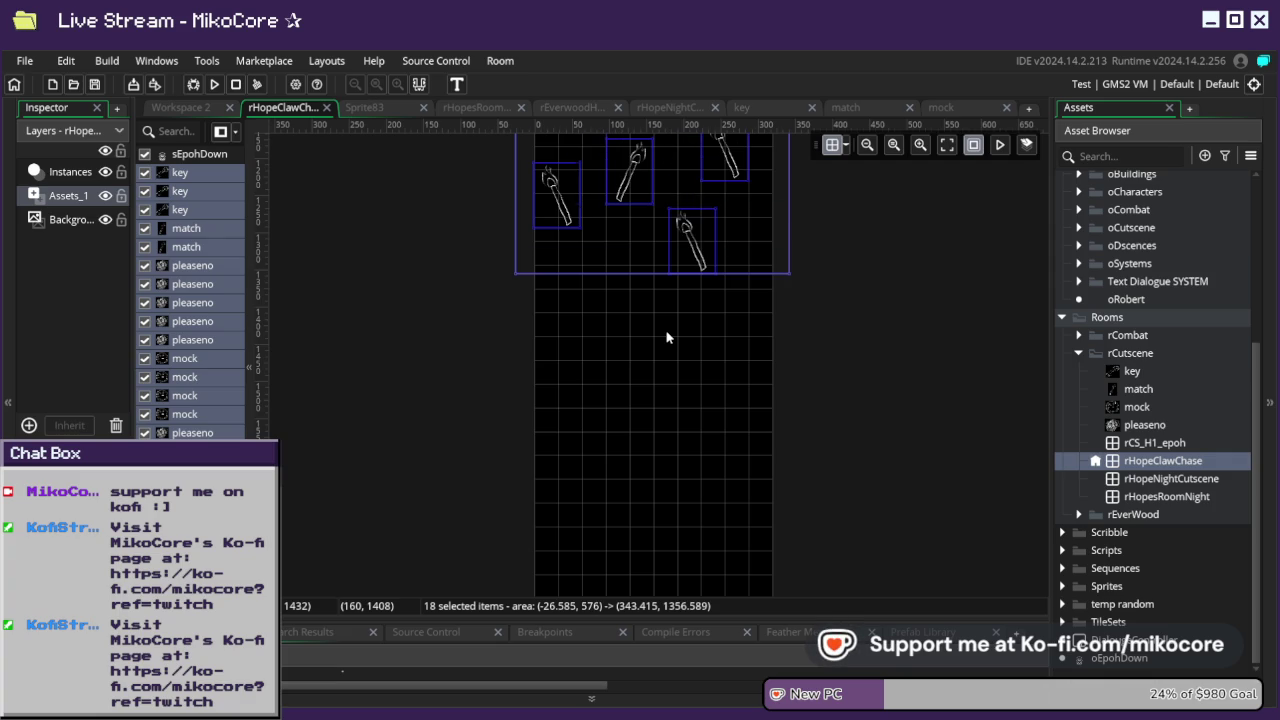
click(667, 337)
- Check the Background layer, return to Assets_1, then show the Instances layer
scroll(680, 355, down, 5)
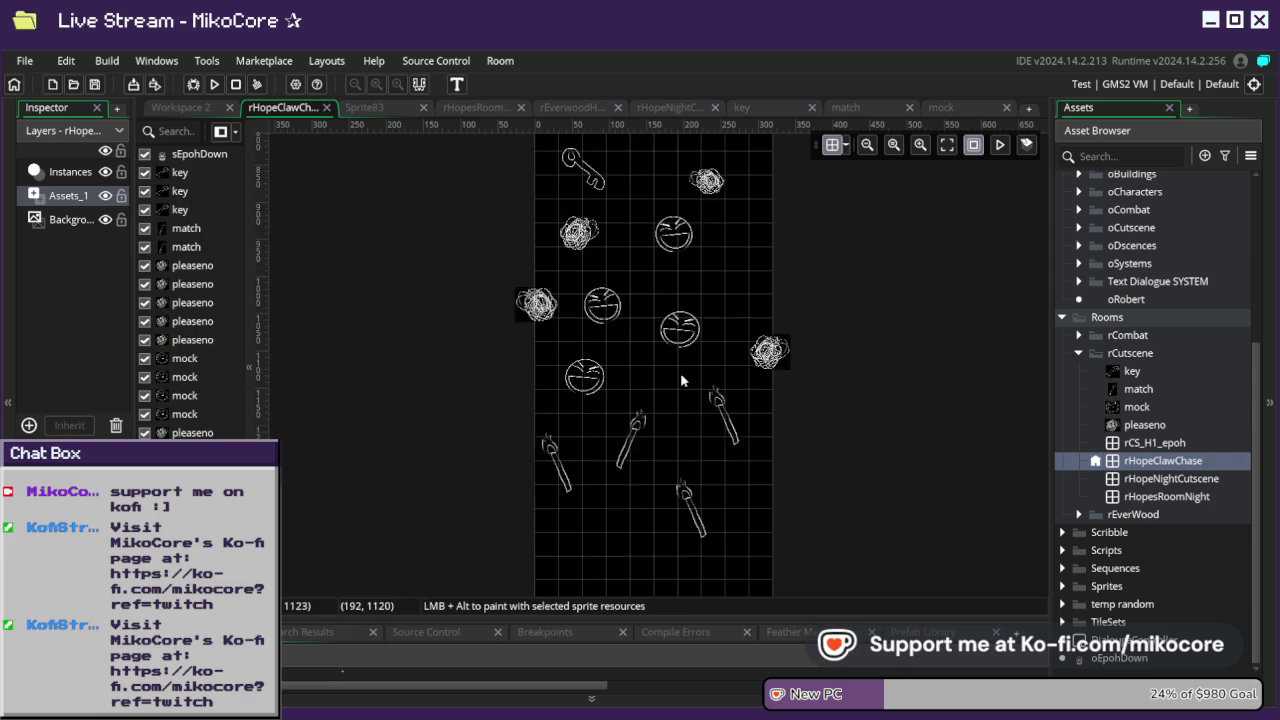
click(72, 222)
click(73, 197)
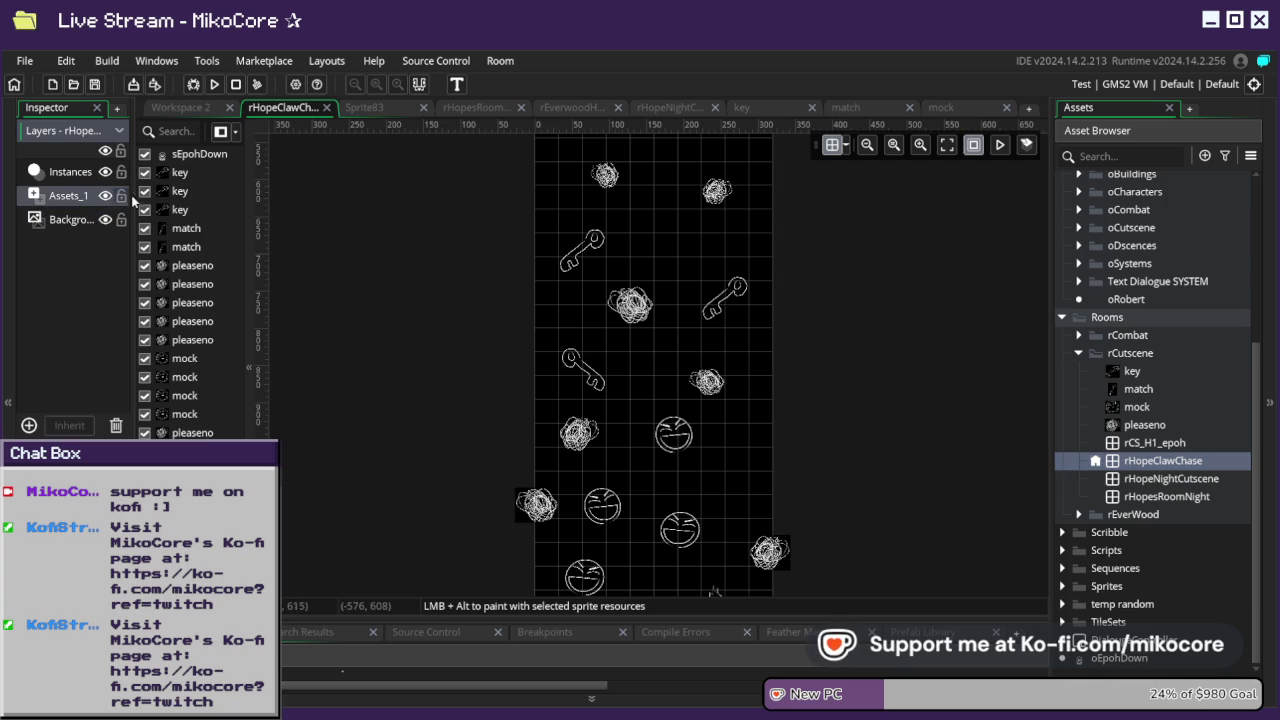
click(88, 176)
scroll(671, 283, up, 8)
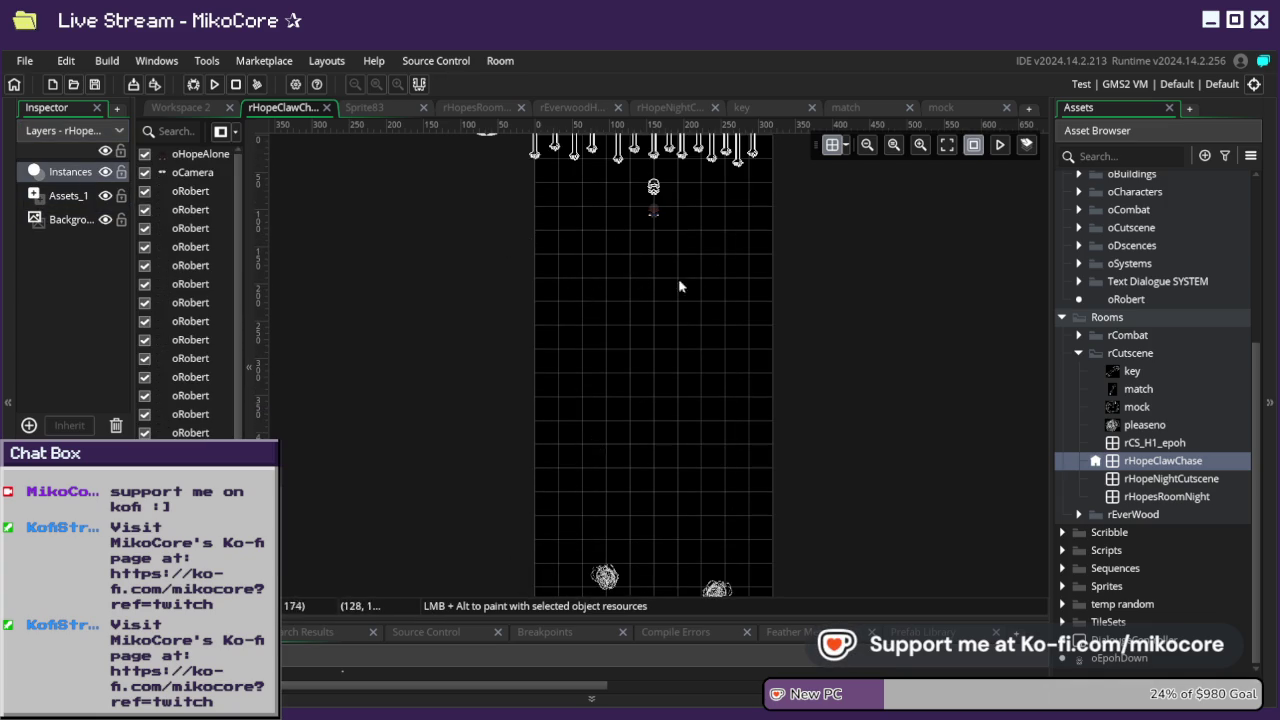
- Select all 17 oCollision instances in the Instances list
shift+click(177, 510)
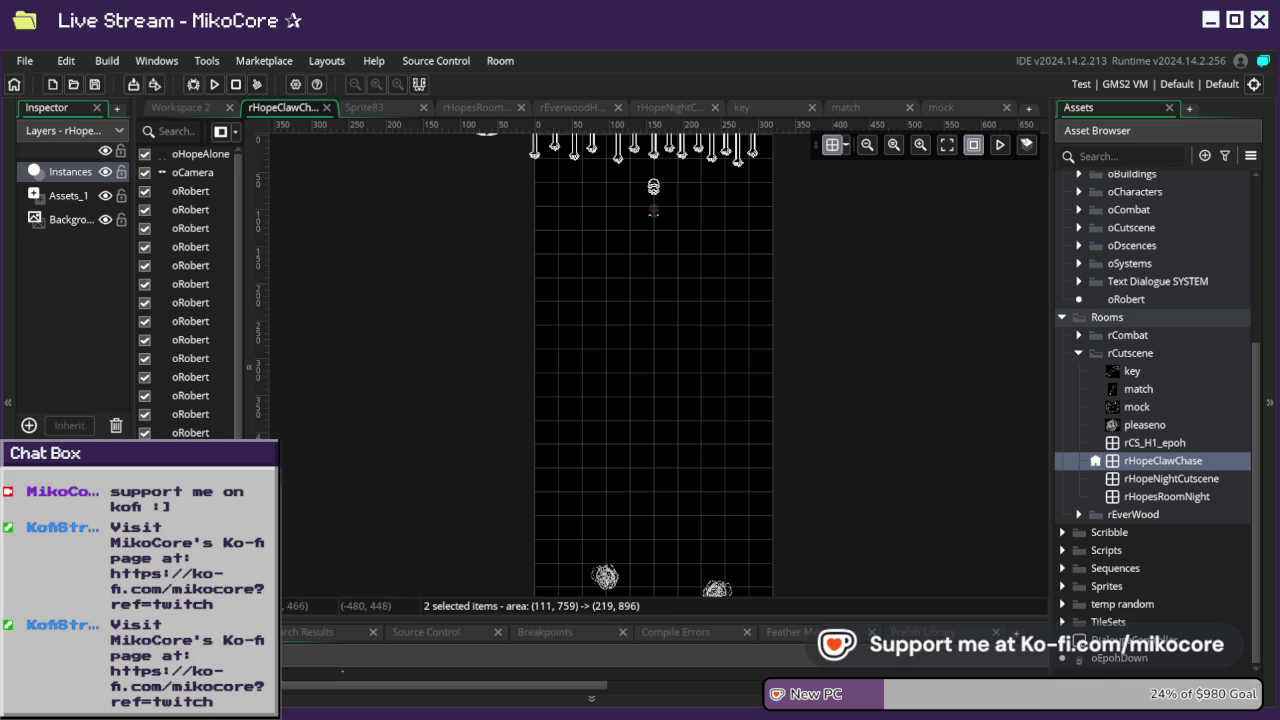
shift+click(193, 543)
shift+click(193, 562)
shift+click(193, 580)
shift+click(190, 595)
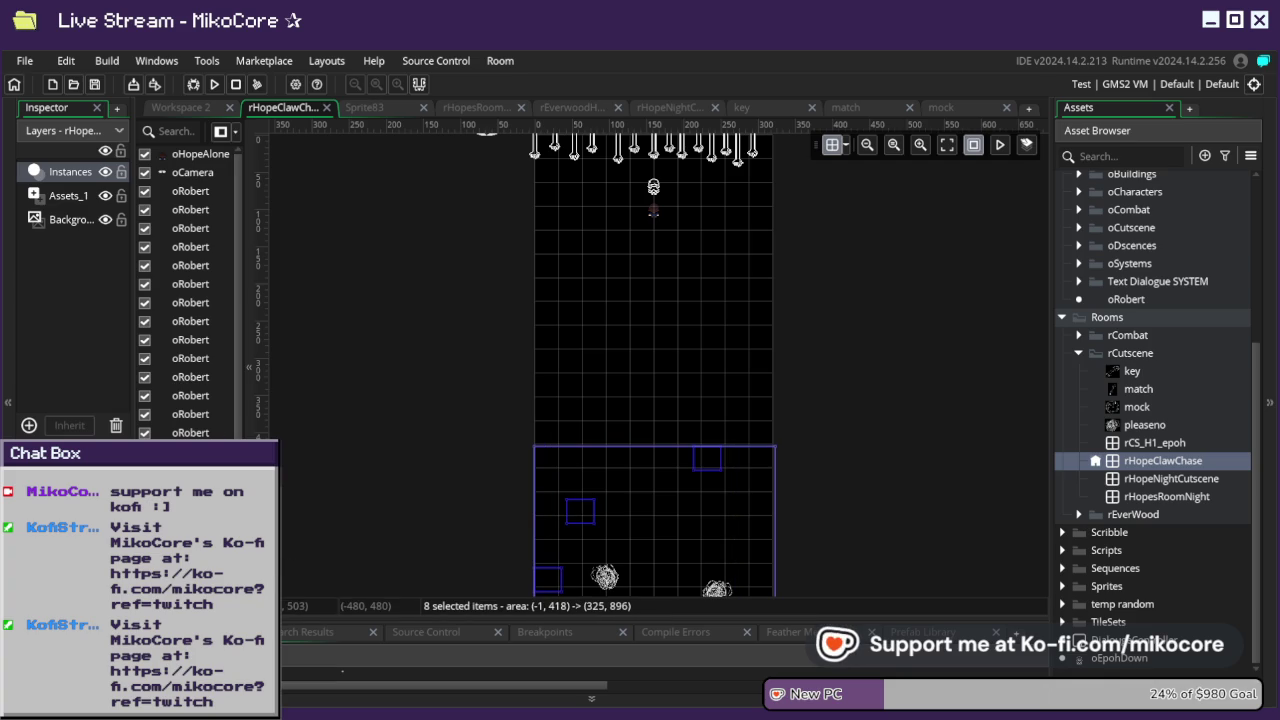
scroll(185, 350, down, 3)
shift+click(190, 456)
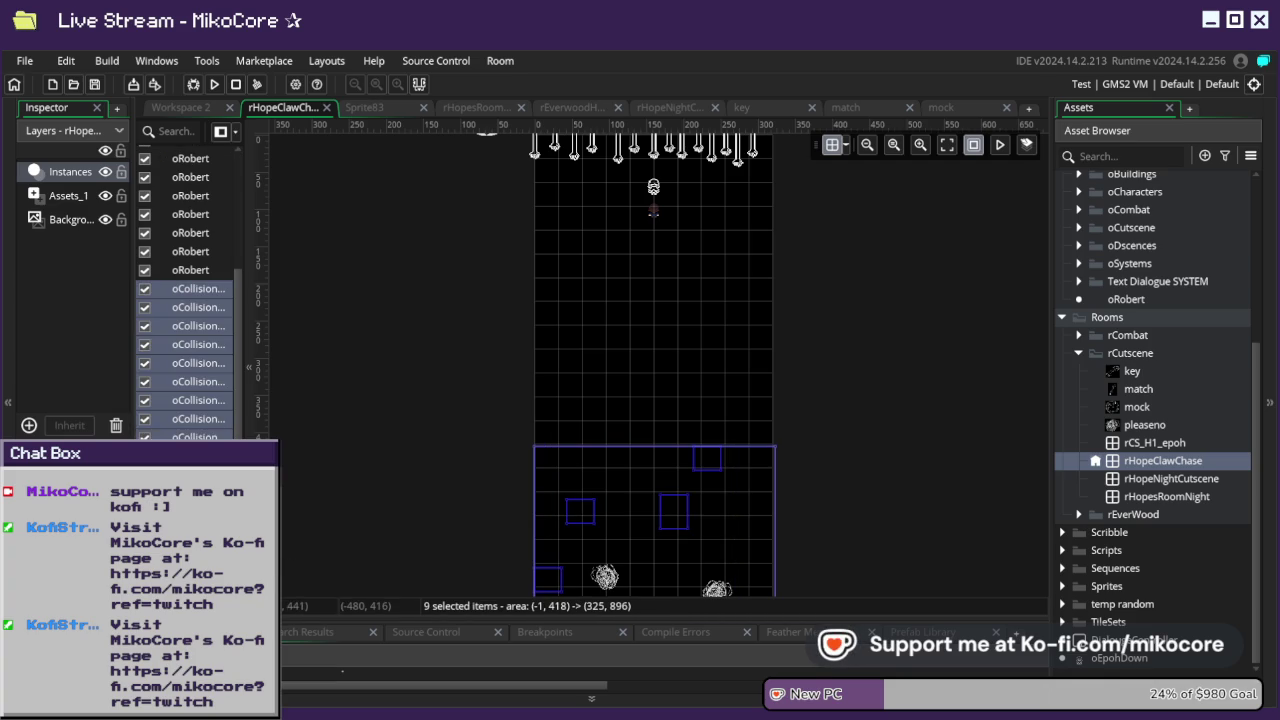
key(shift+Down)
key(shift+Down)
key(shift+Down)
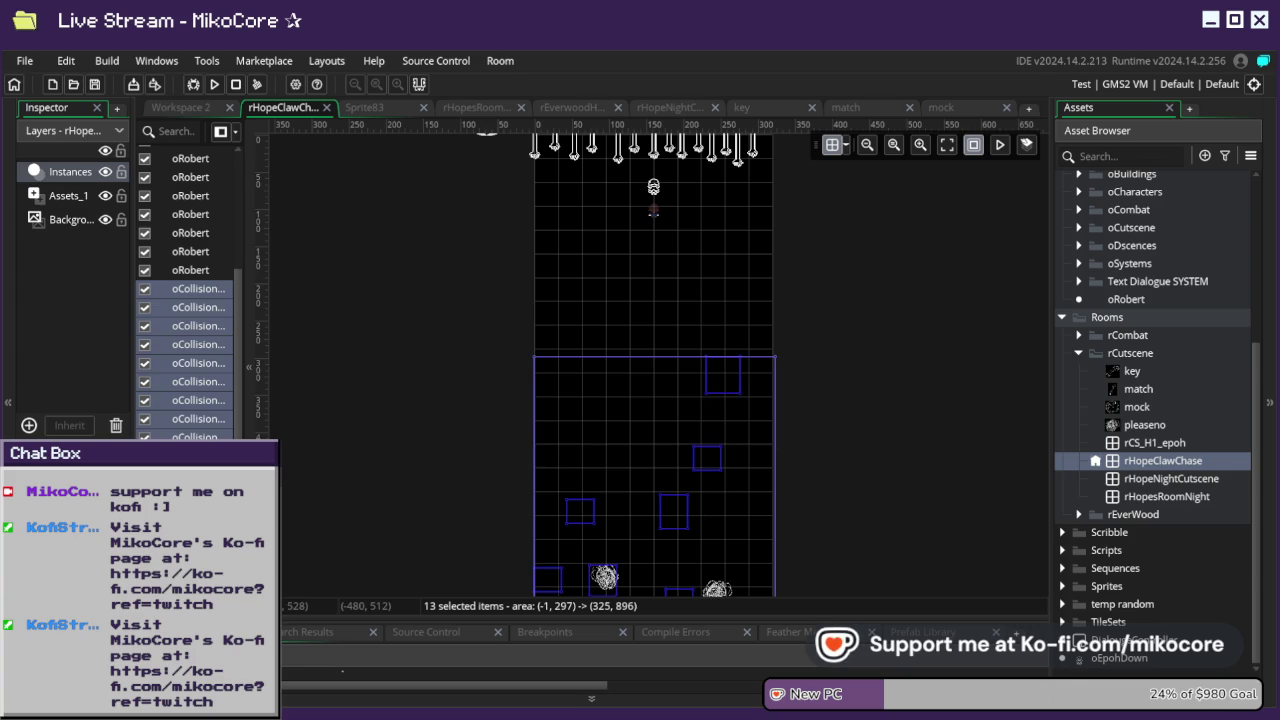
key(shift+Down)
key(shift+Down)
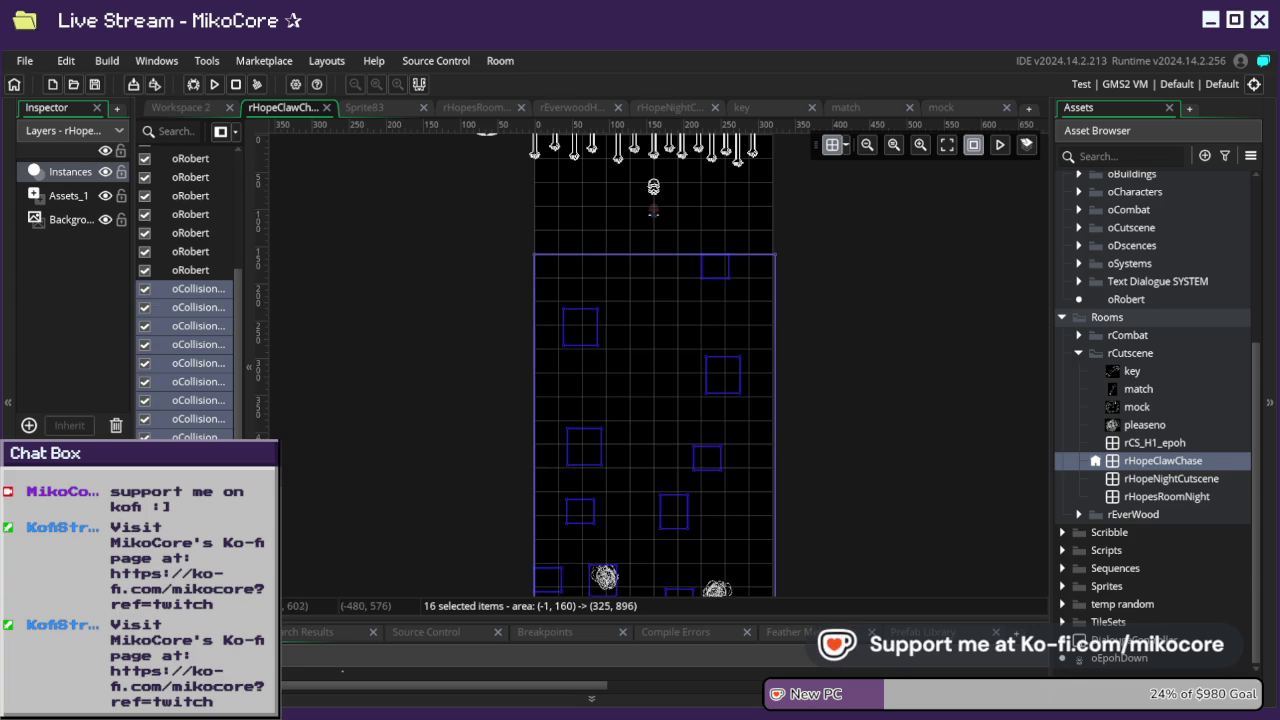
scroll(477, 371, down, 5)
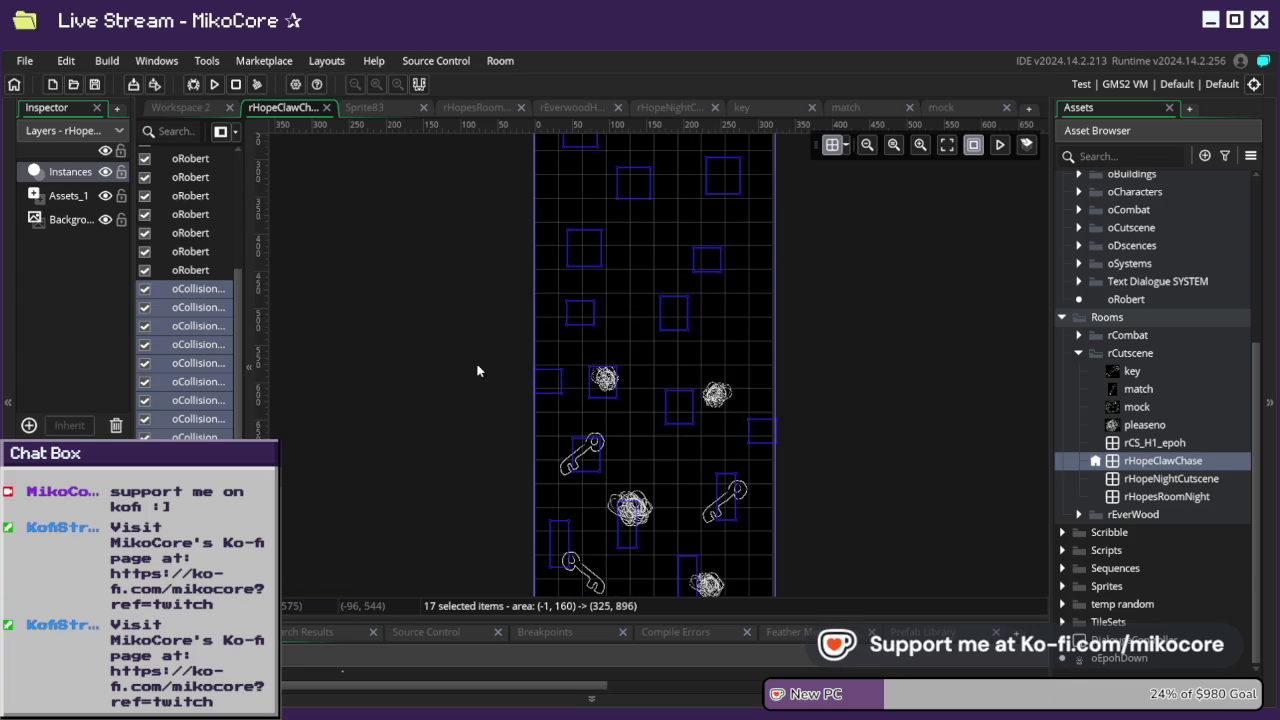
- Delete the selected collision boxes, then undo to restore them all
key(Delete)
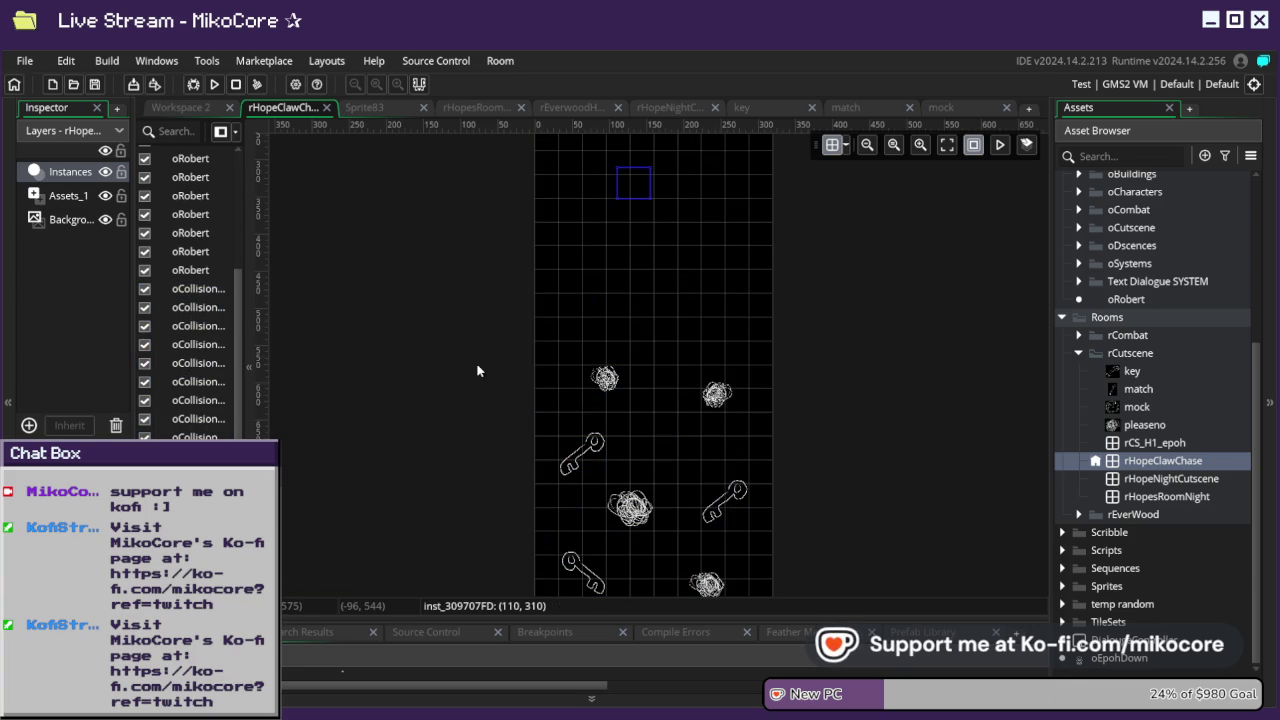
key(ctrl+z)
key(ctrl+z)
key(ctrl+z)
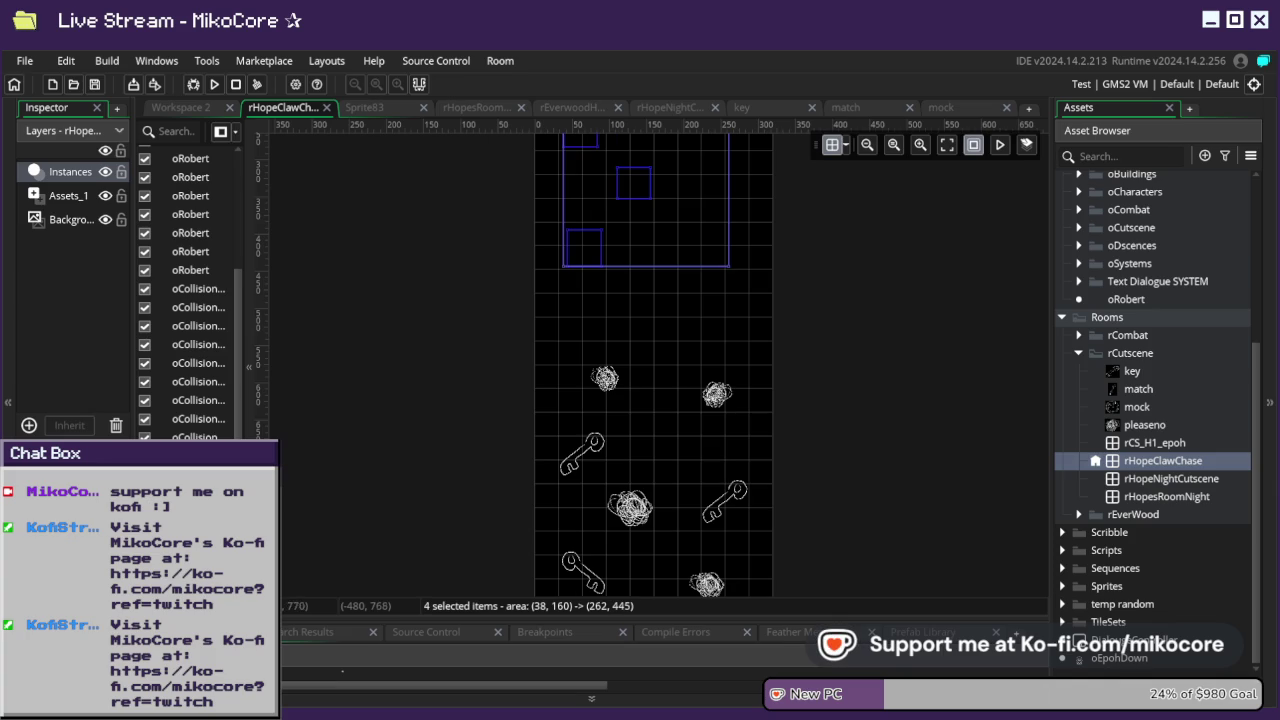
key(ctrl+z)
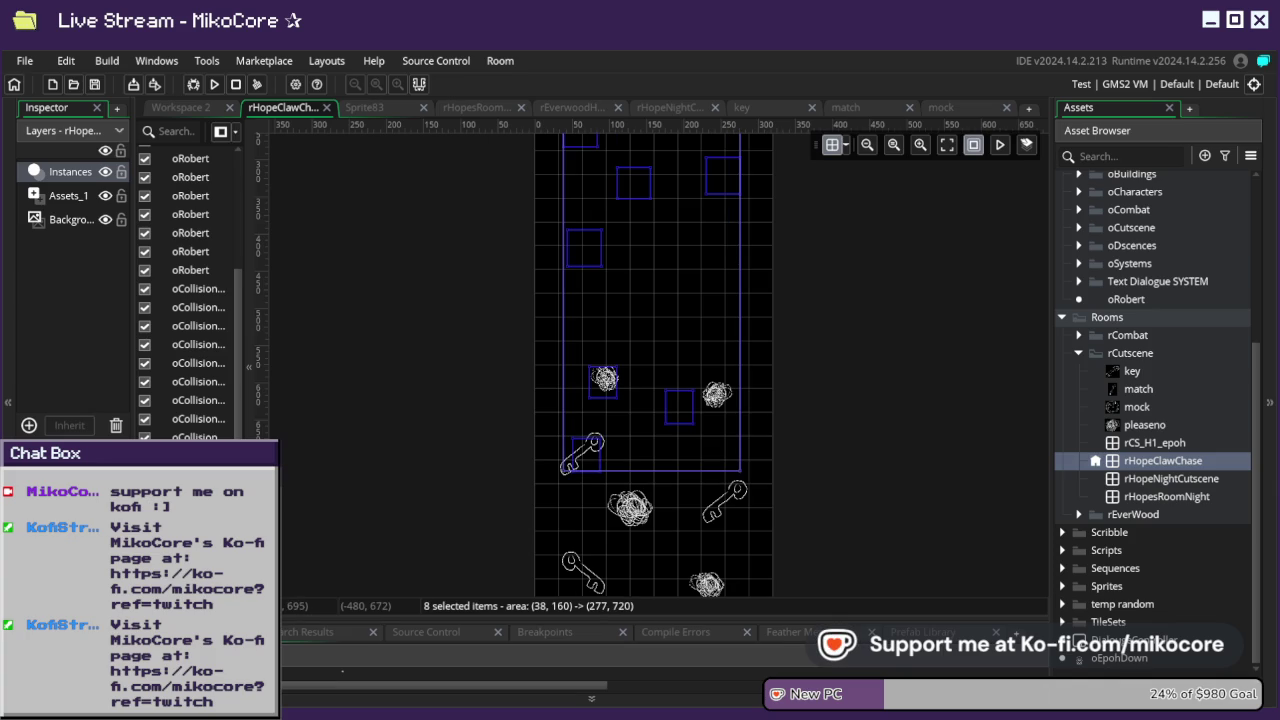
key(ctrl+z)
key(ctrl+z)
key(ctrl+z)
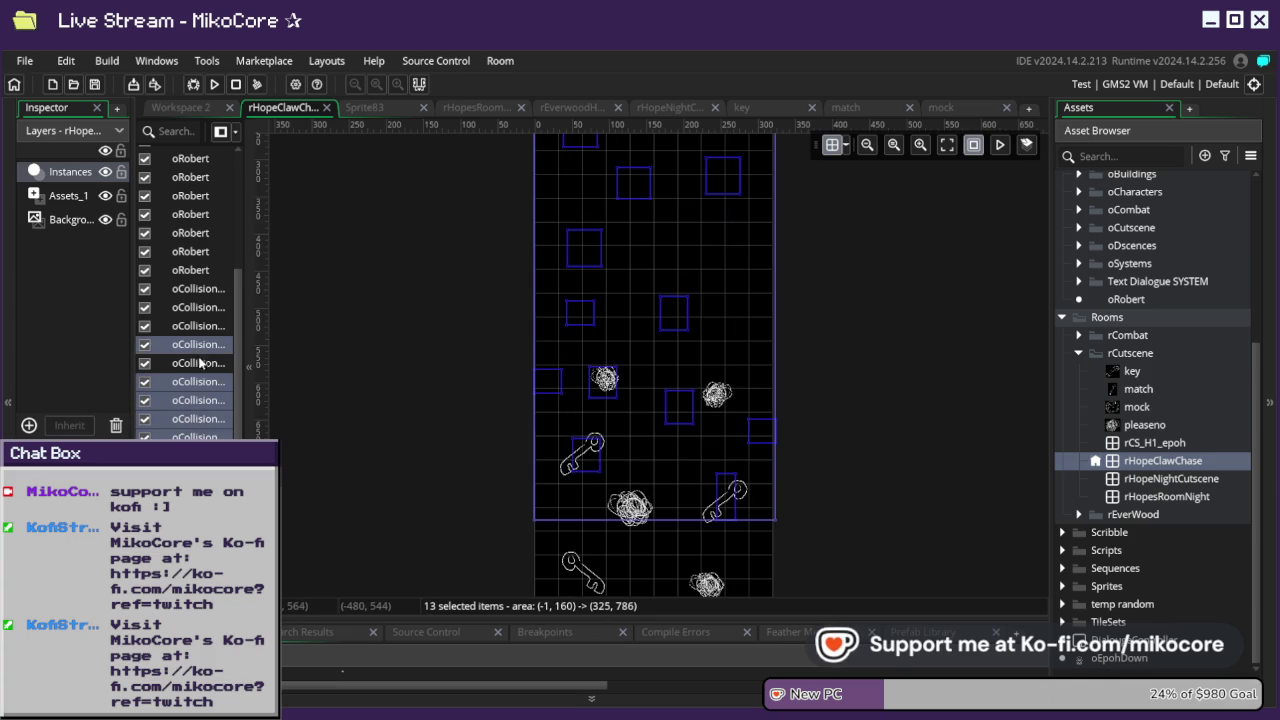
key(ctrl+z)
key(ctrl+z)
key(ctrl+z)
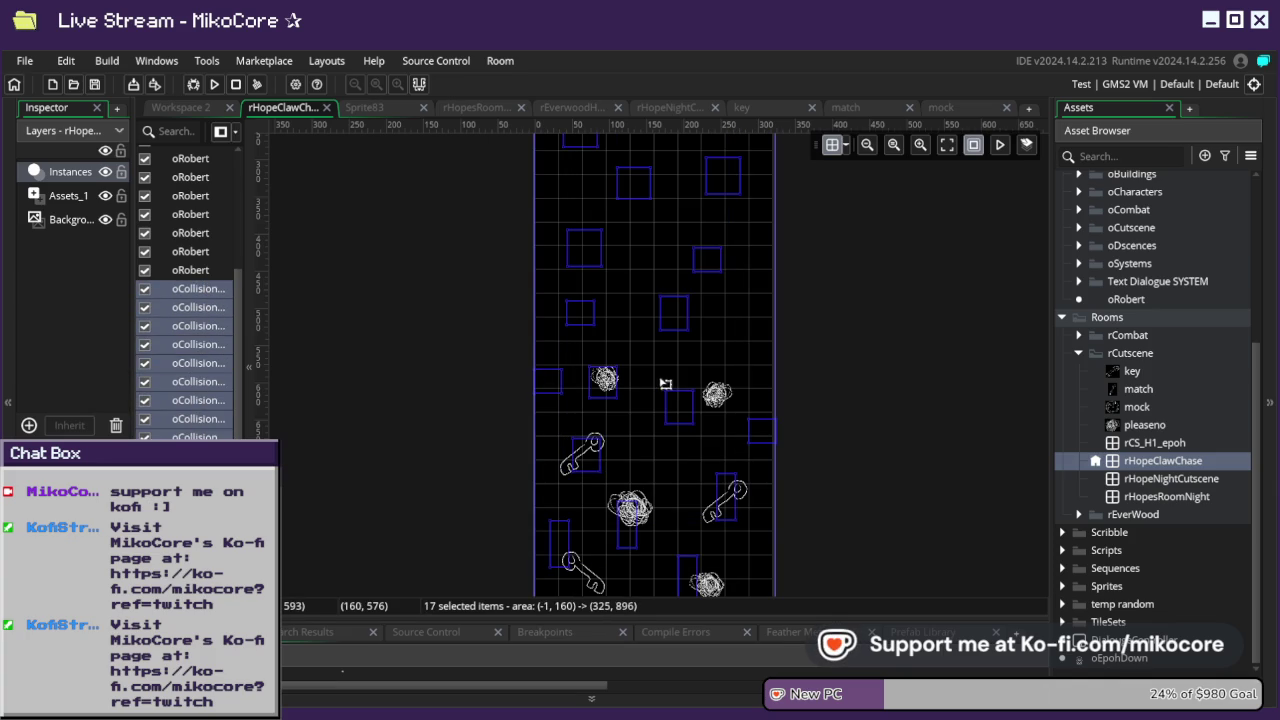
- Move the 17 collision boxes down to about y=600, then clear the selection
drag(665, 391, 667, 410)
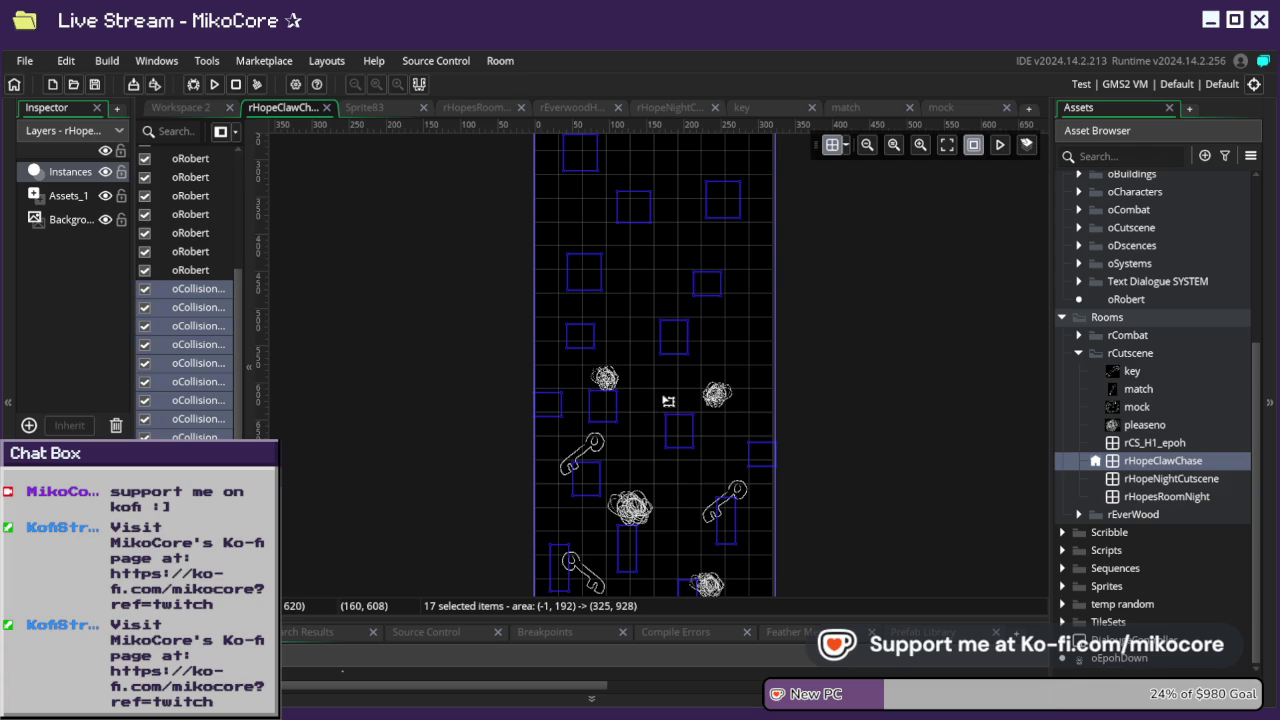
key(Down)
key(Down)
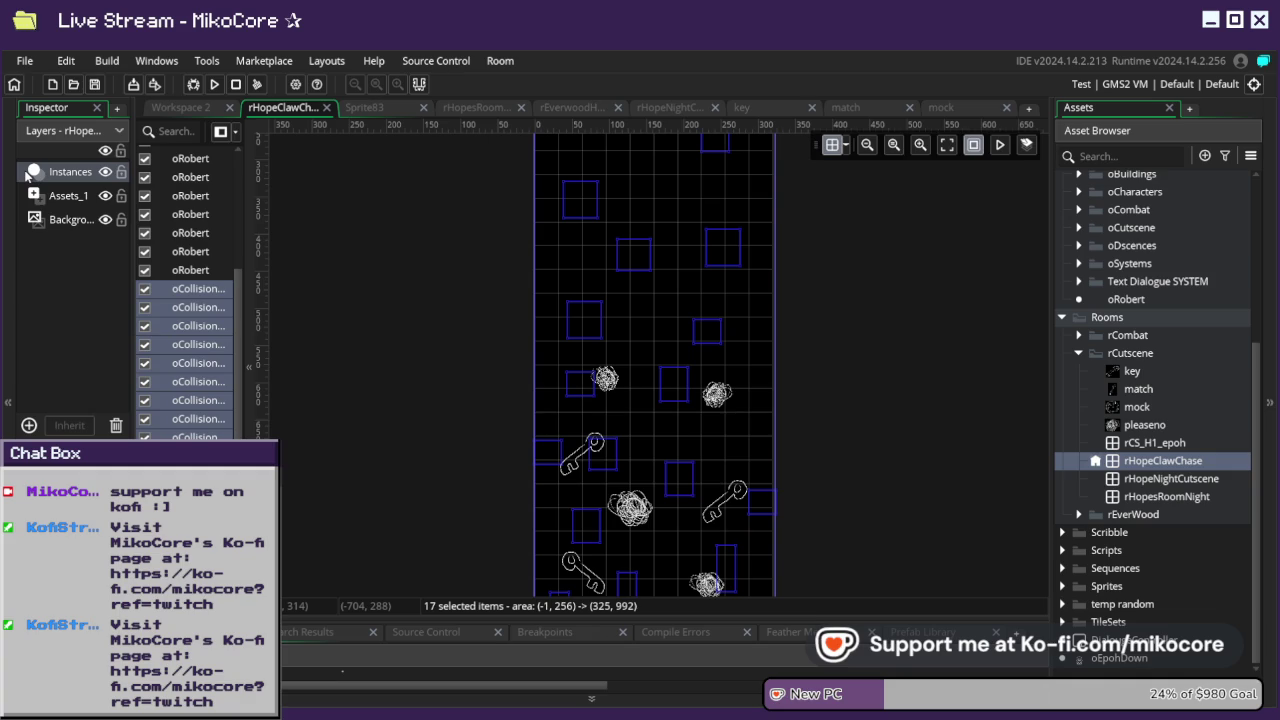
key(Down)
key(Down)
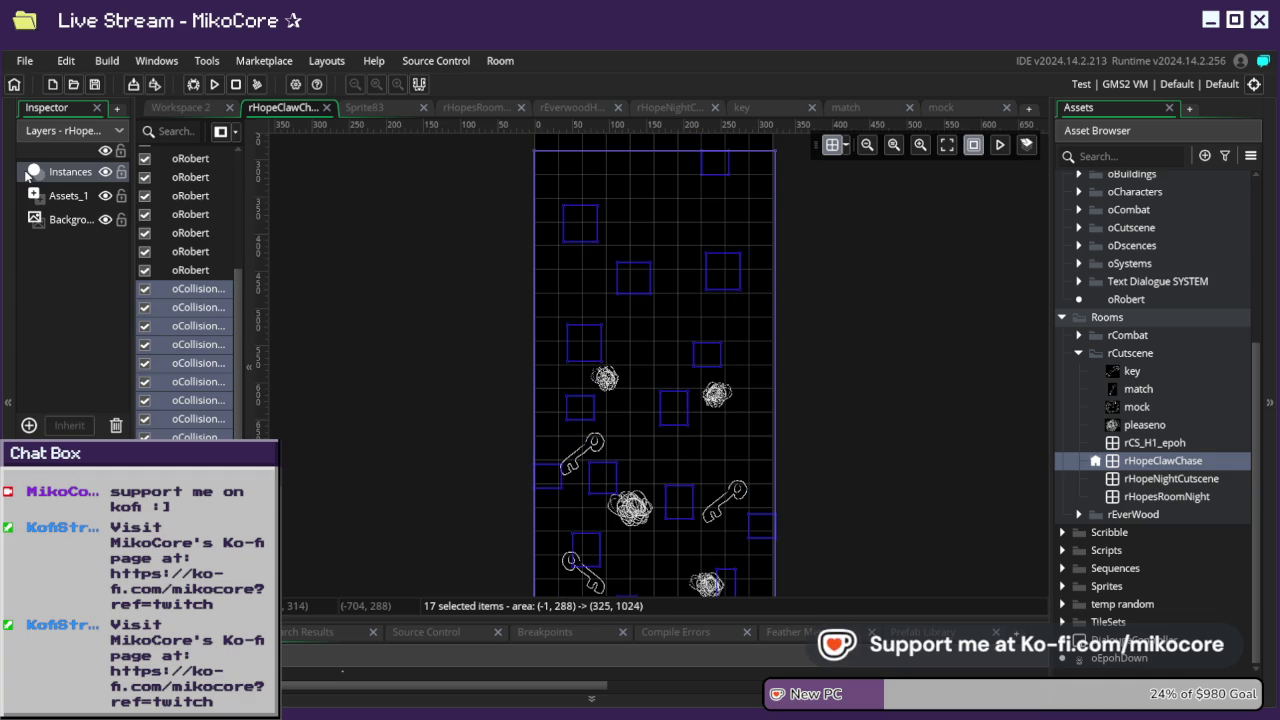
key(Down)
key(Down)
key(Down)
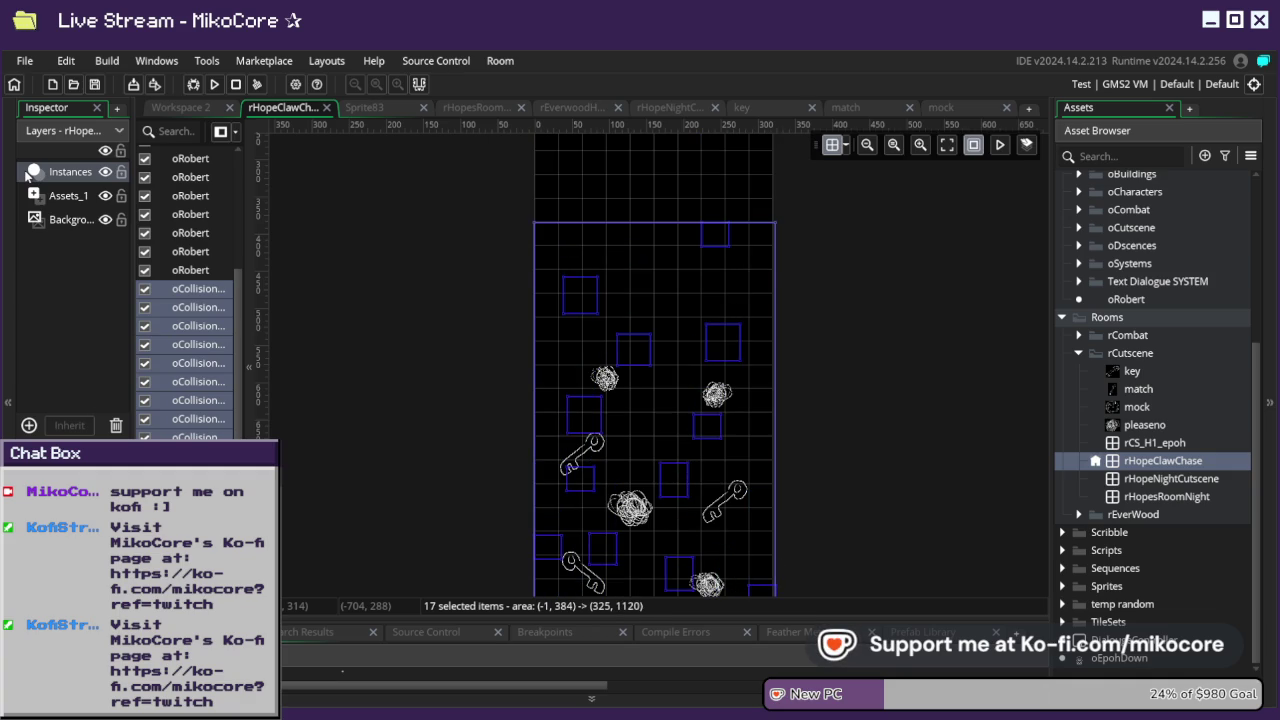
key(Down)
key(Down)
key(Down)
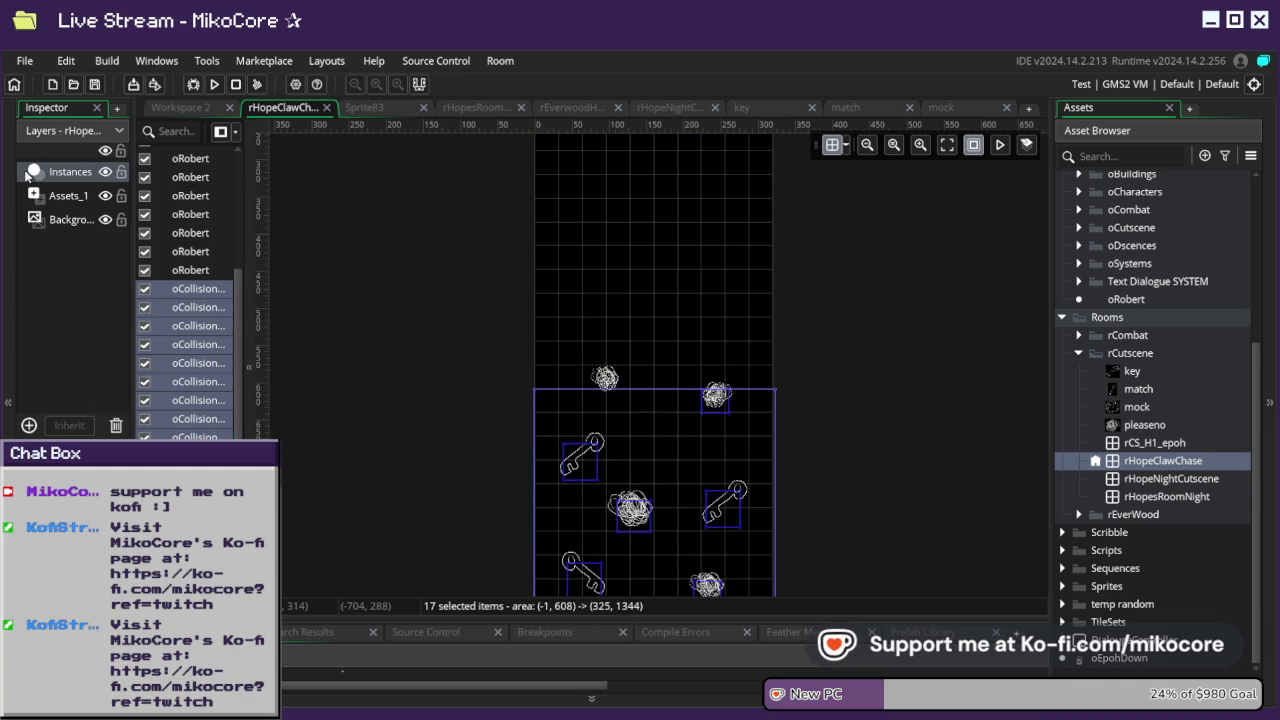
key(Up)
key(Up)
key(Up)
key(Up)
click(697, 334)
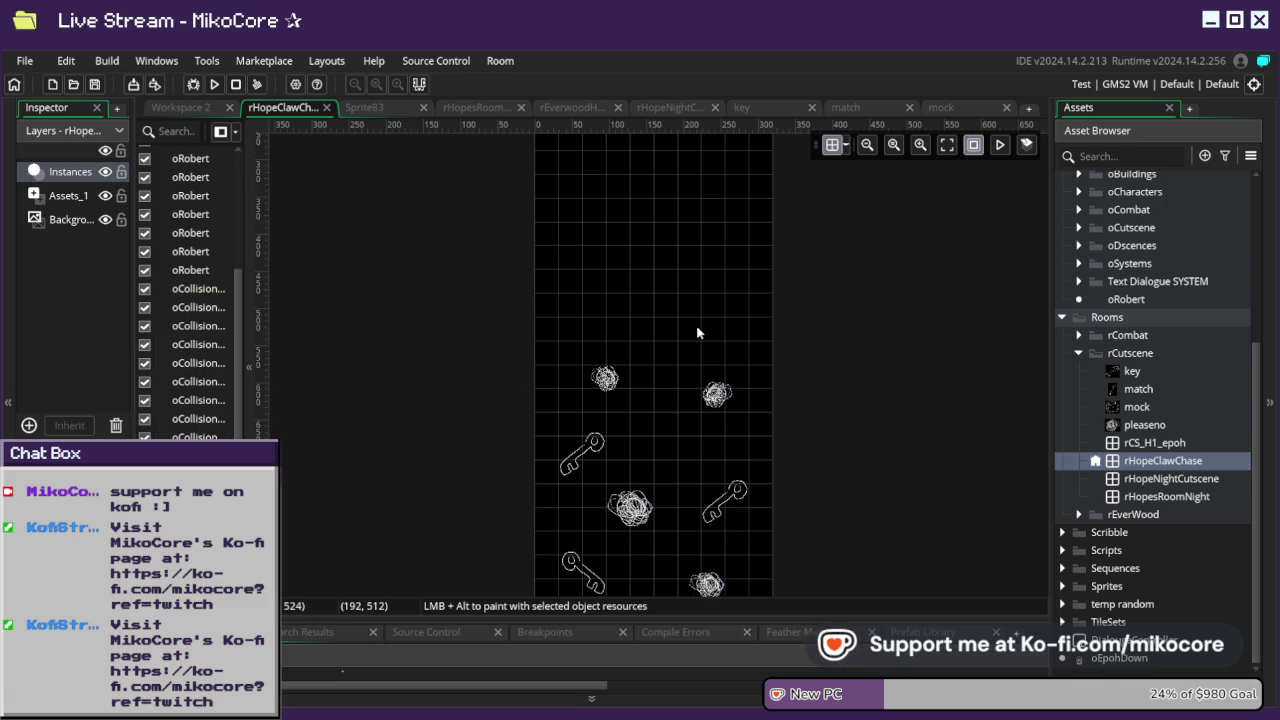
- Duplicate the third pleaseno scribble graphic and place the copy in the room's upper area
scroll(680, 349, up, 5)
scroll(663, 374, down, 4)
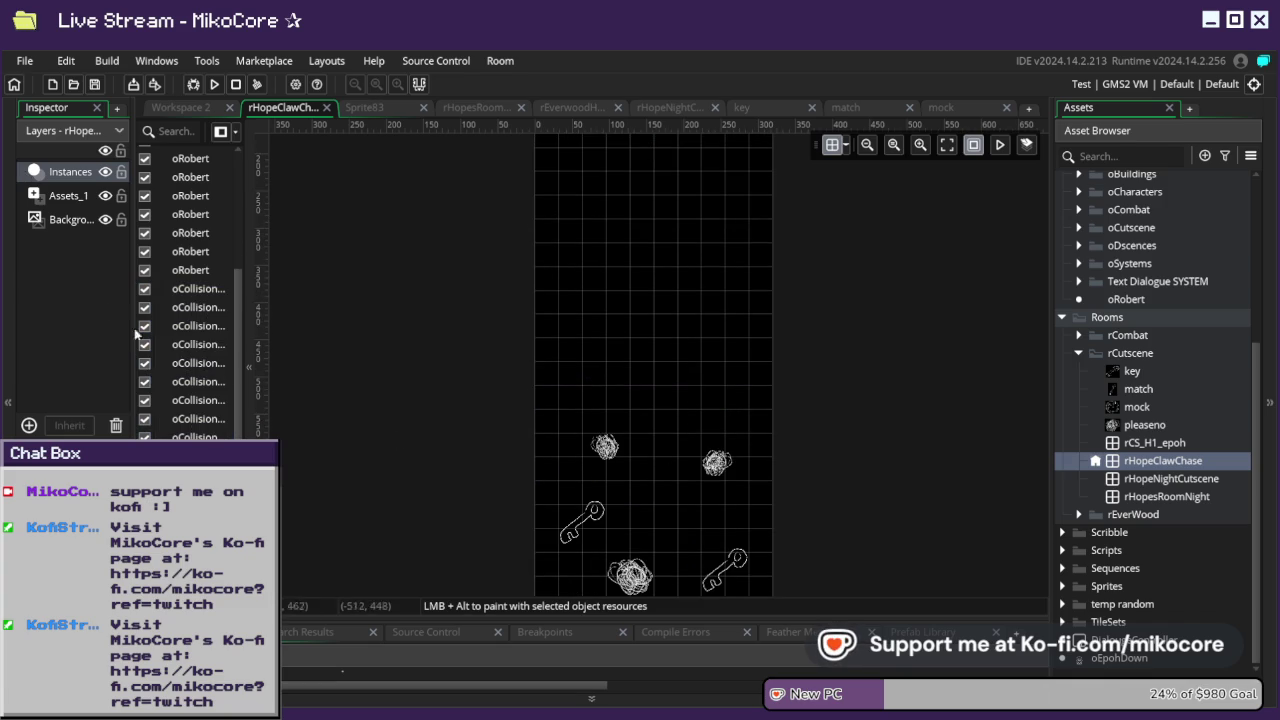
click(57, 196)
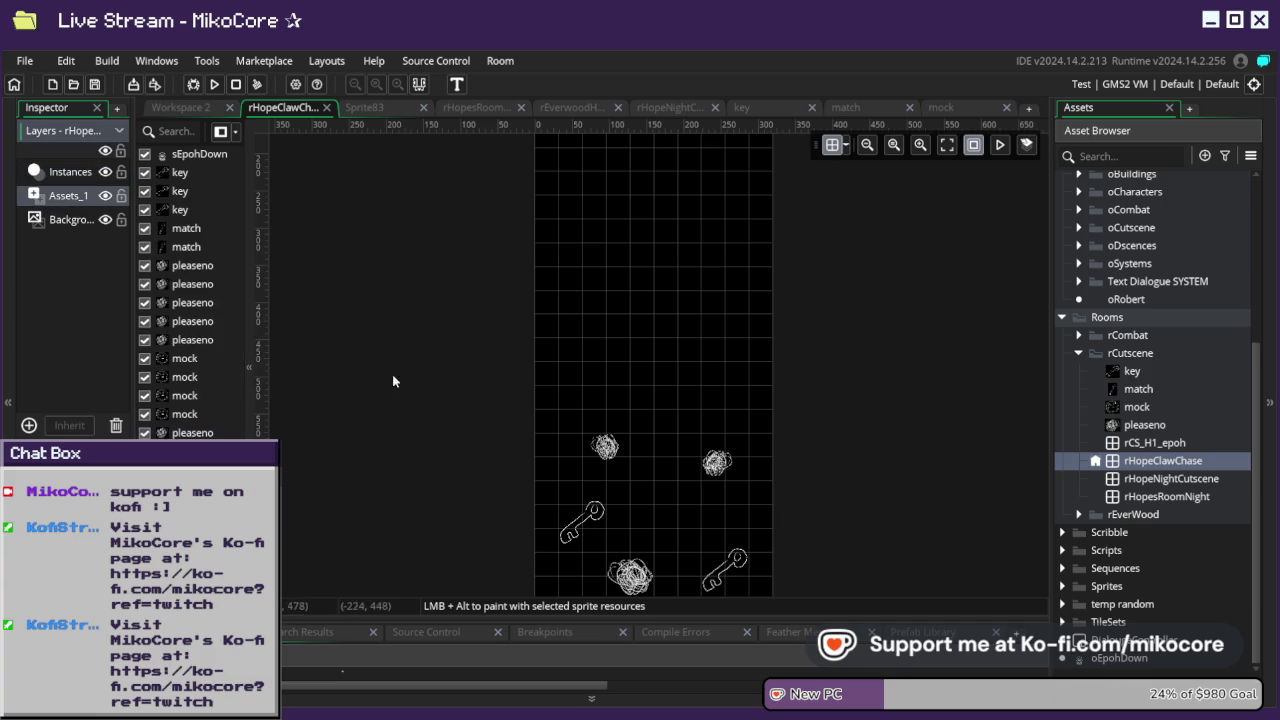
click(220, 303)
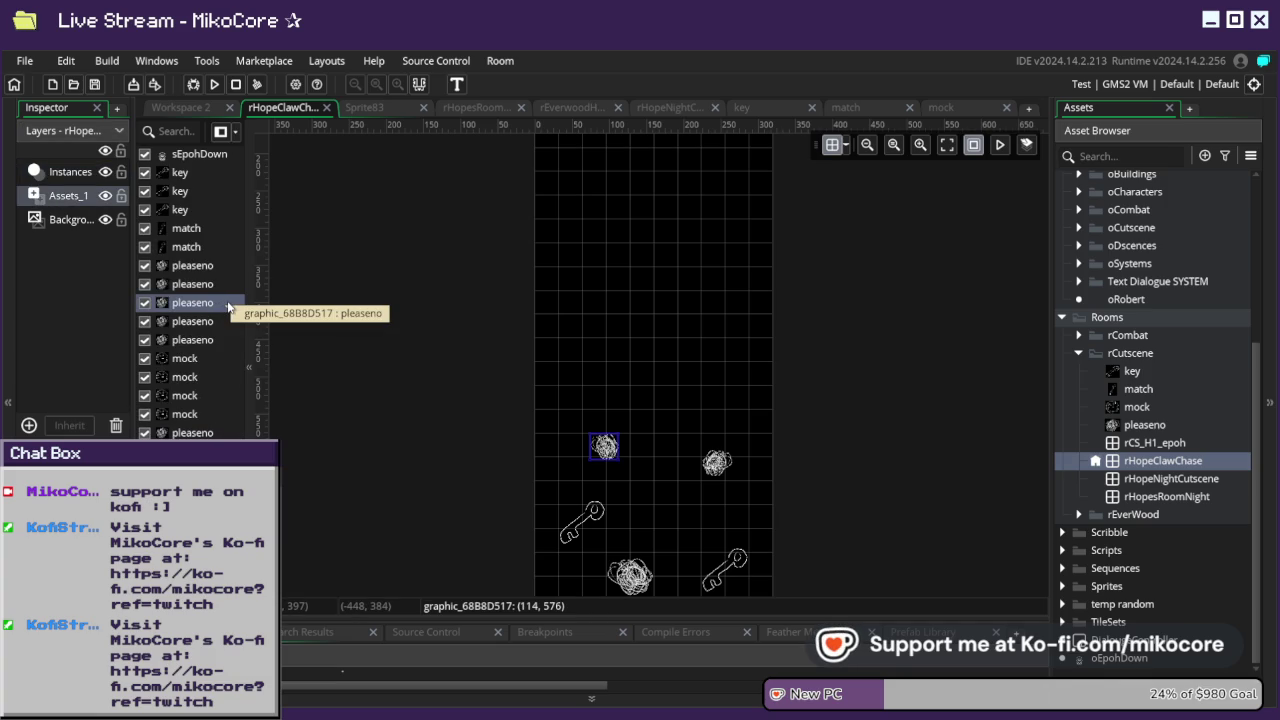
key(ctrl+c)
key(ctrl+v)
scroll(600, 465, up, 2)
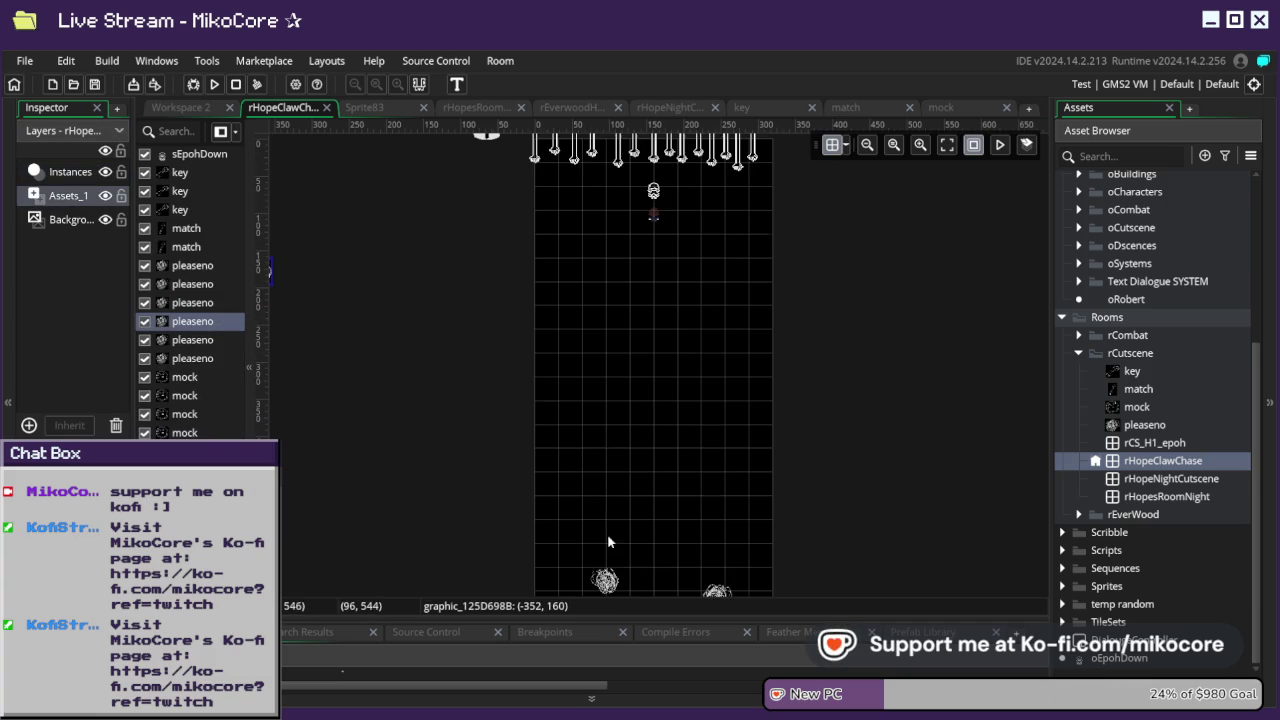
scroll(545, 476, down, 1)
scroll(560, 455, left, 1)
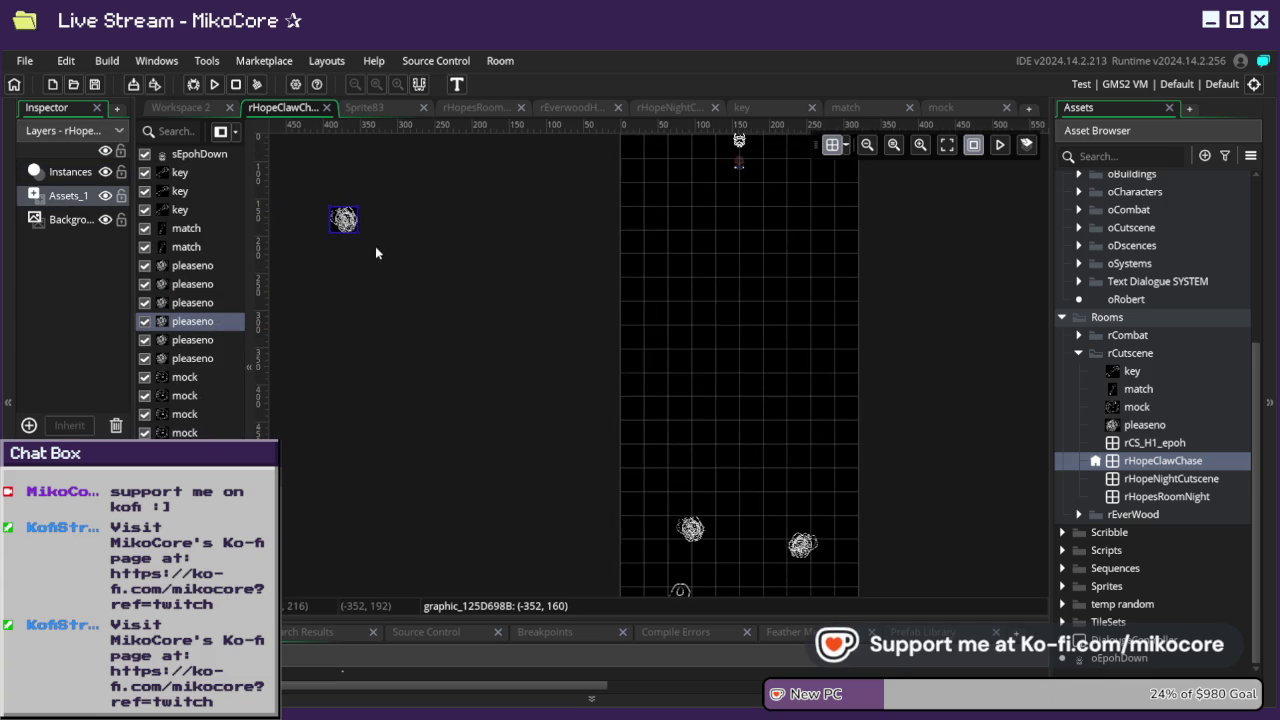
mouse_move(343, 217)
mouse_down()
mouse_move(651, 266)
mouse_move(669, 246)
mouse_up()
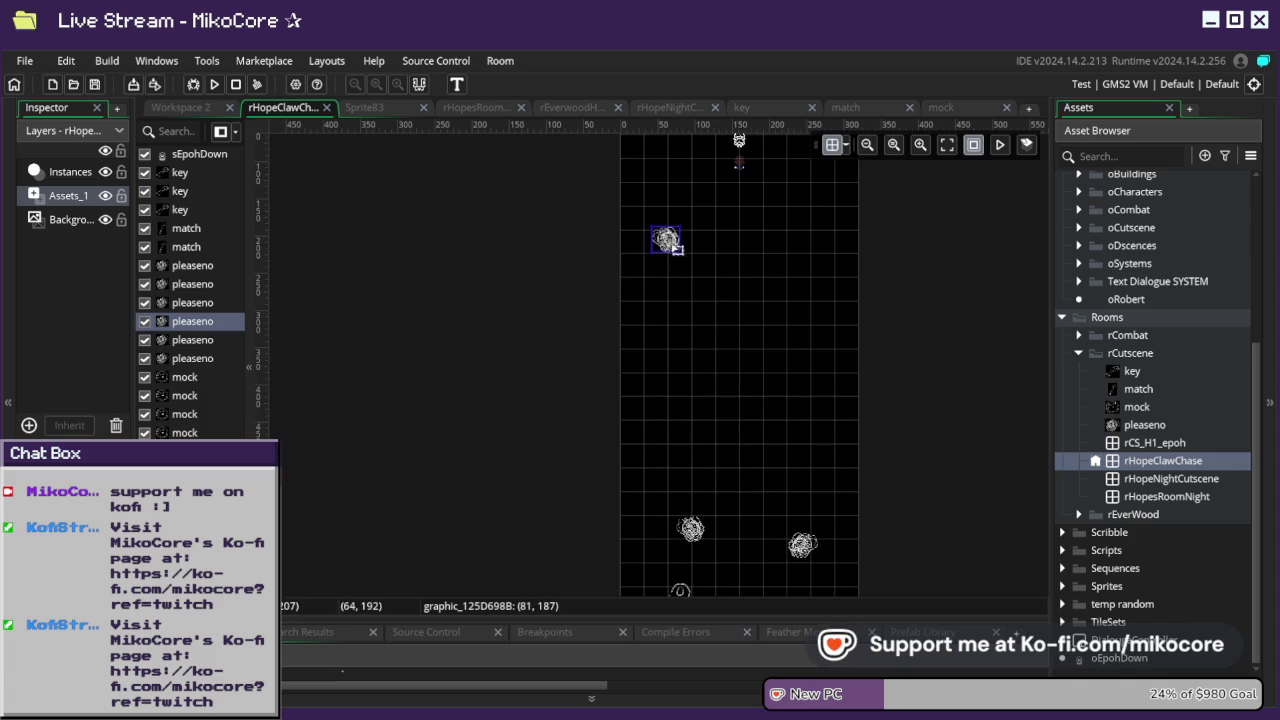
scroll(654, 300, right, 1)
click(600, 267)
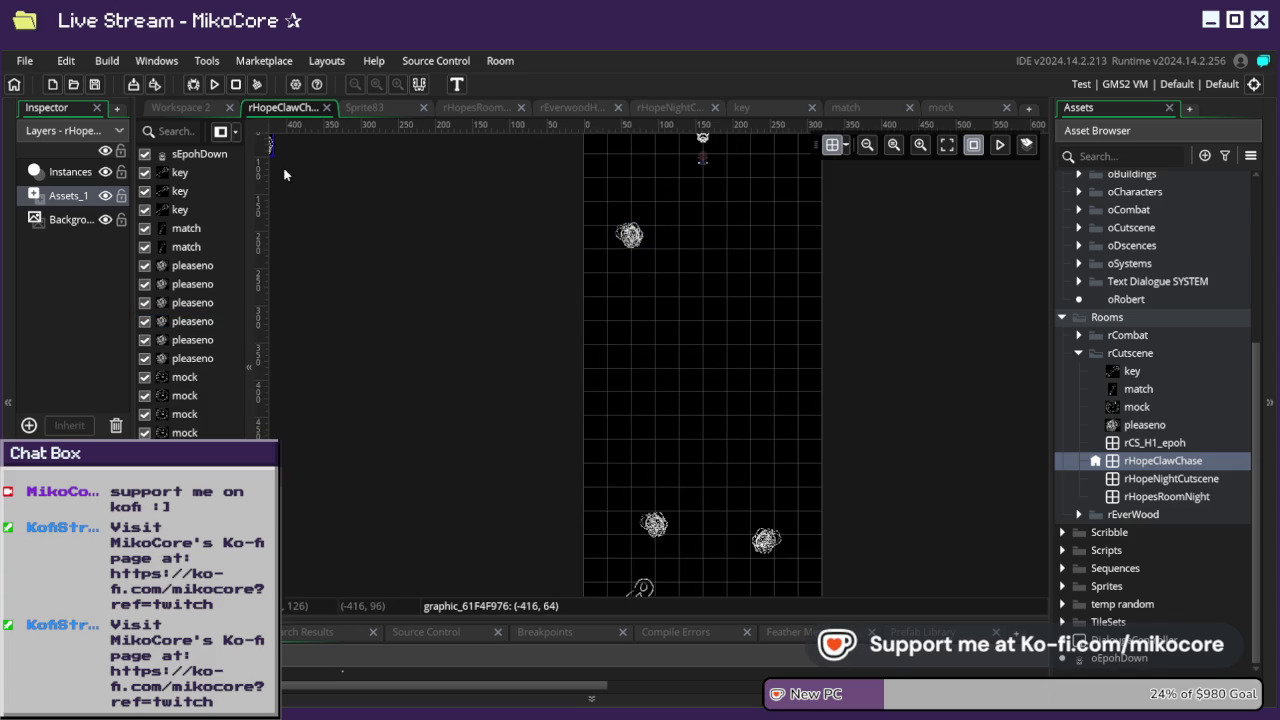
- Copy the lower scribble graphic and place the duplicate mid-room
scroll(280, 150, left, 1)
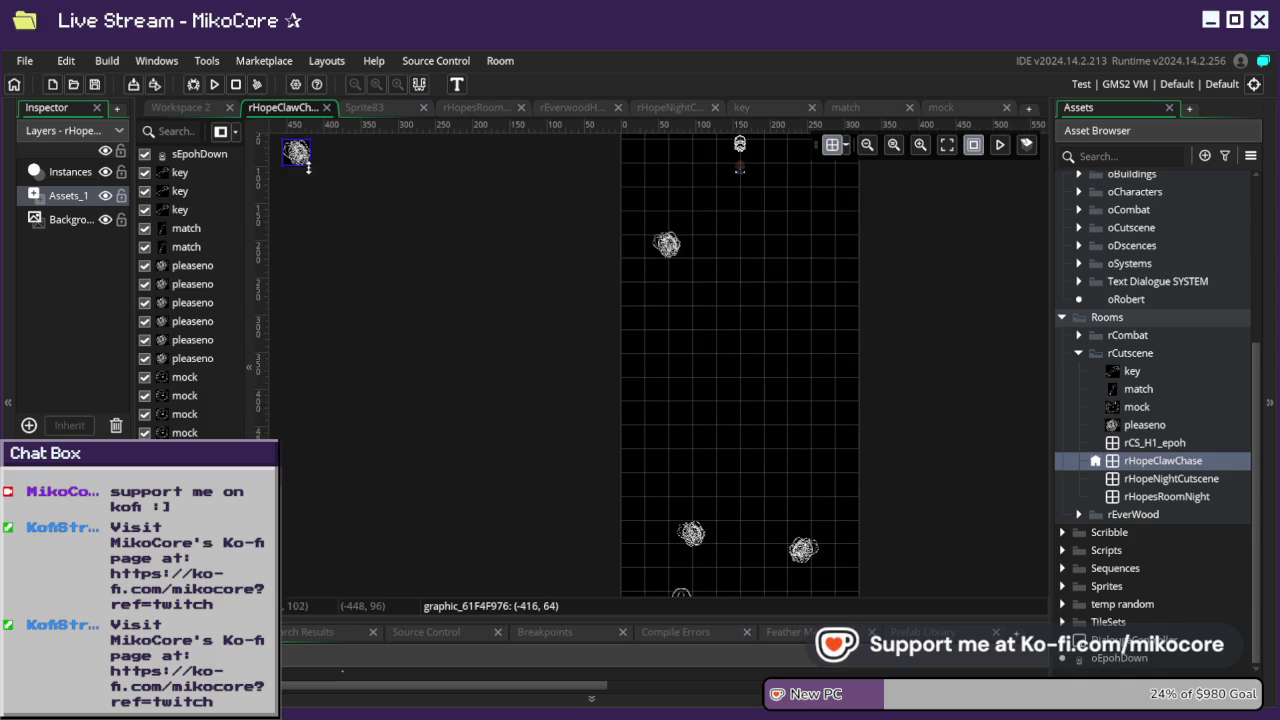
click(755, 340)
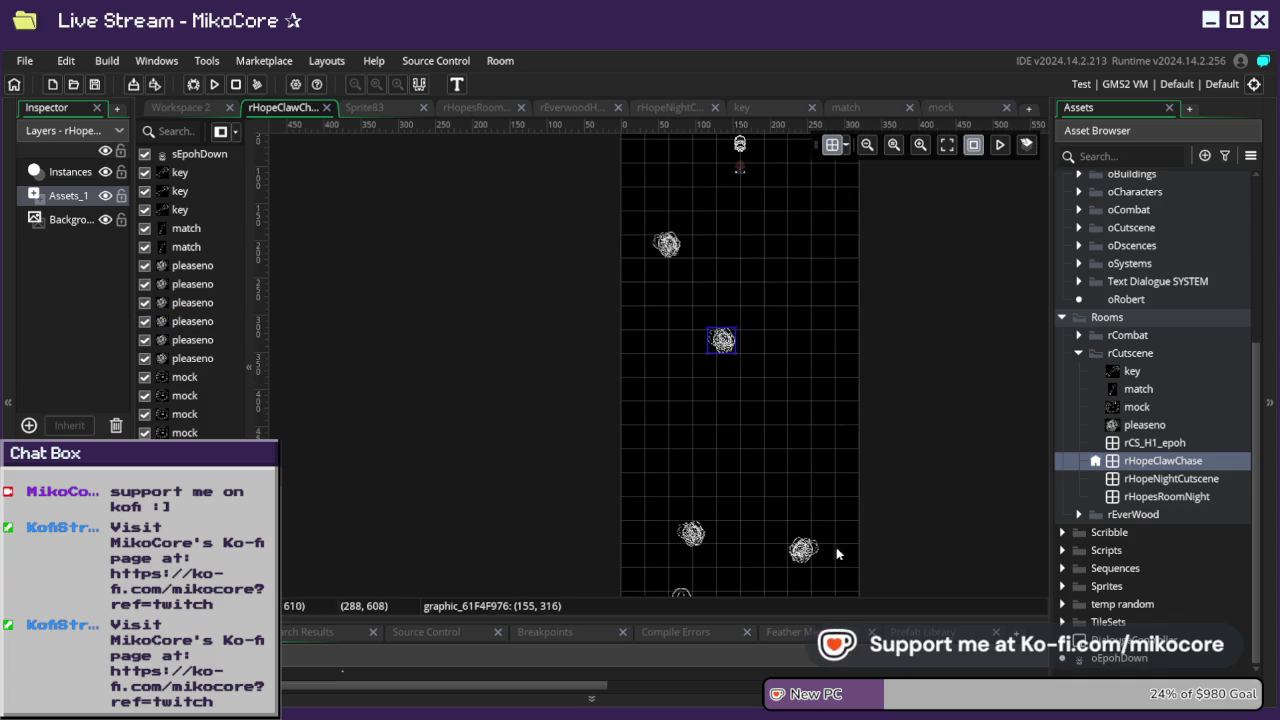
click(800, 548)
key(ctrl+c)
key(ctrl+v)
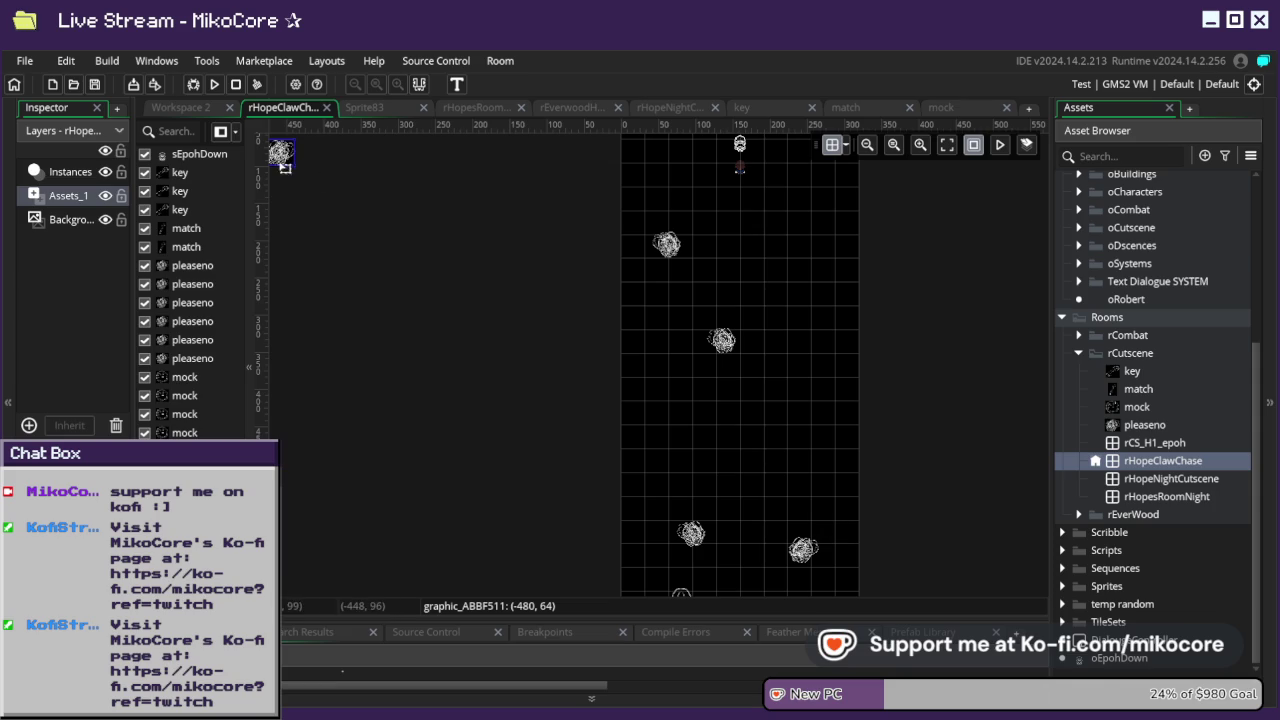
click(800, 280)
- Duplicate the bottom key graphic twice, placing copies on the room's right and left sides
drag(776, 371, 645, 350)
click(563, 577)
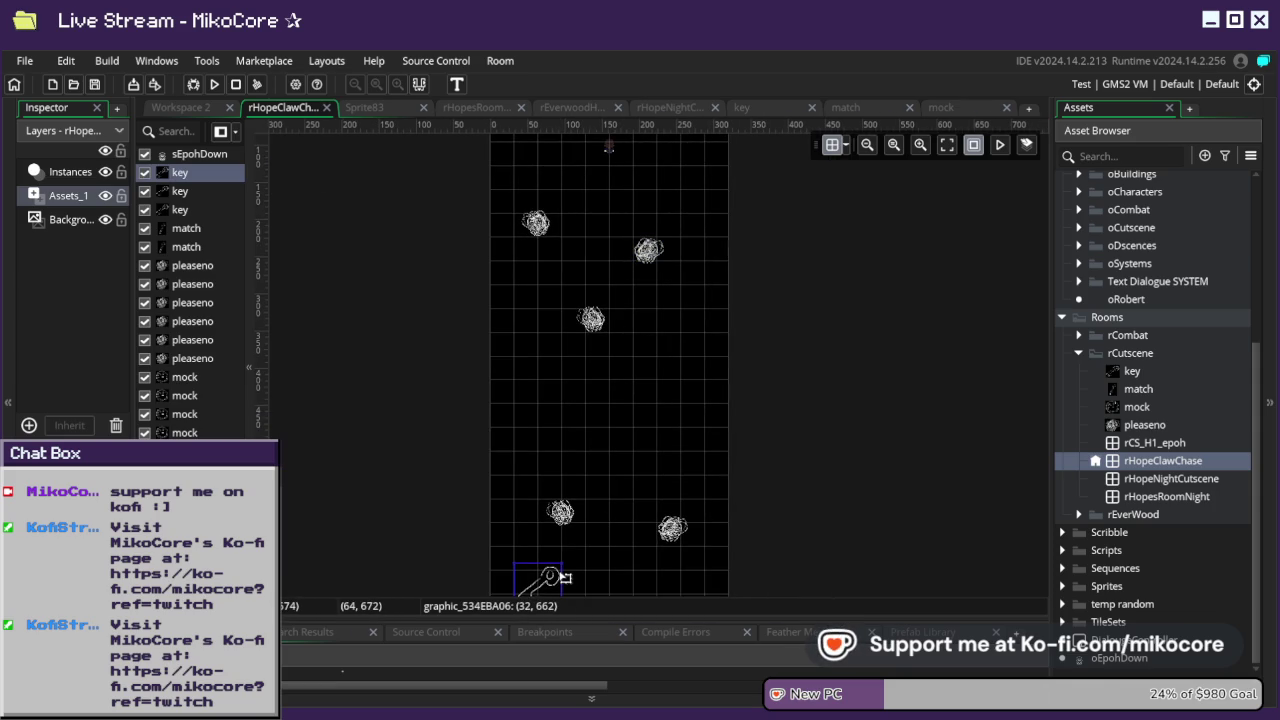
key(ctrl+c)
key(ctrl+v)
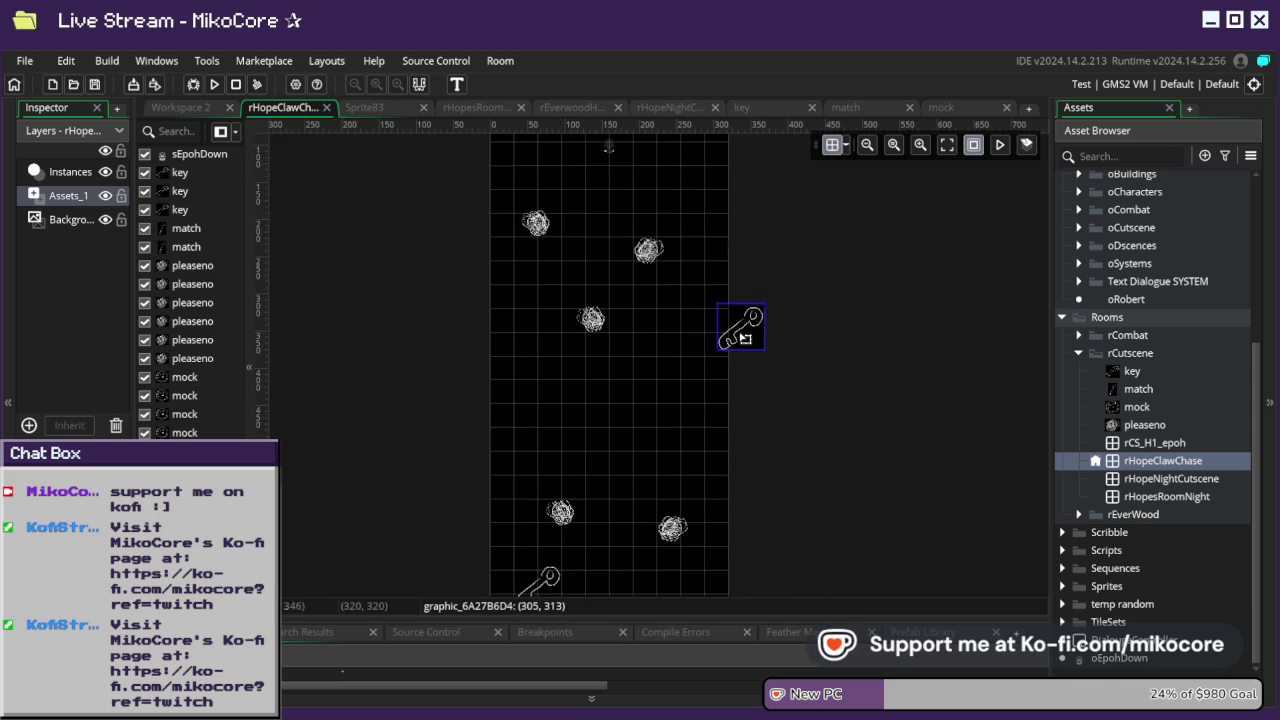
click(686, 341)
key(ctrl+v)
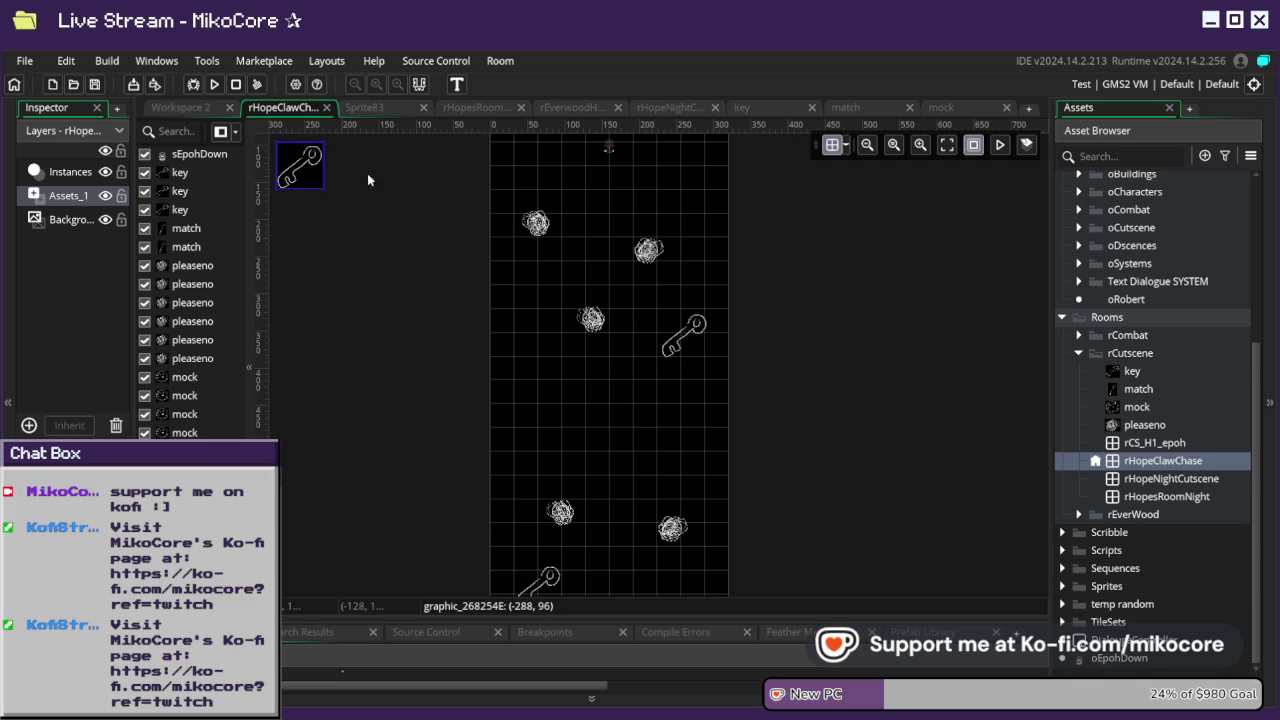
click(594, 496)
- Paste two more key copies, dragging them into the room's right side and bottom
scroll(620, 440, down, 3)
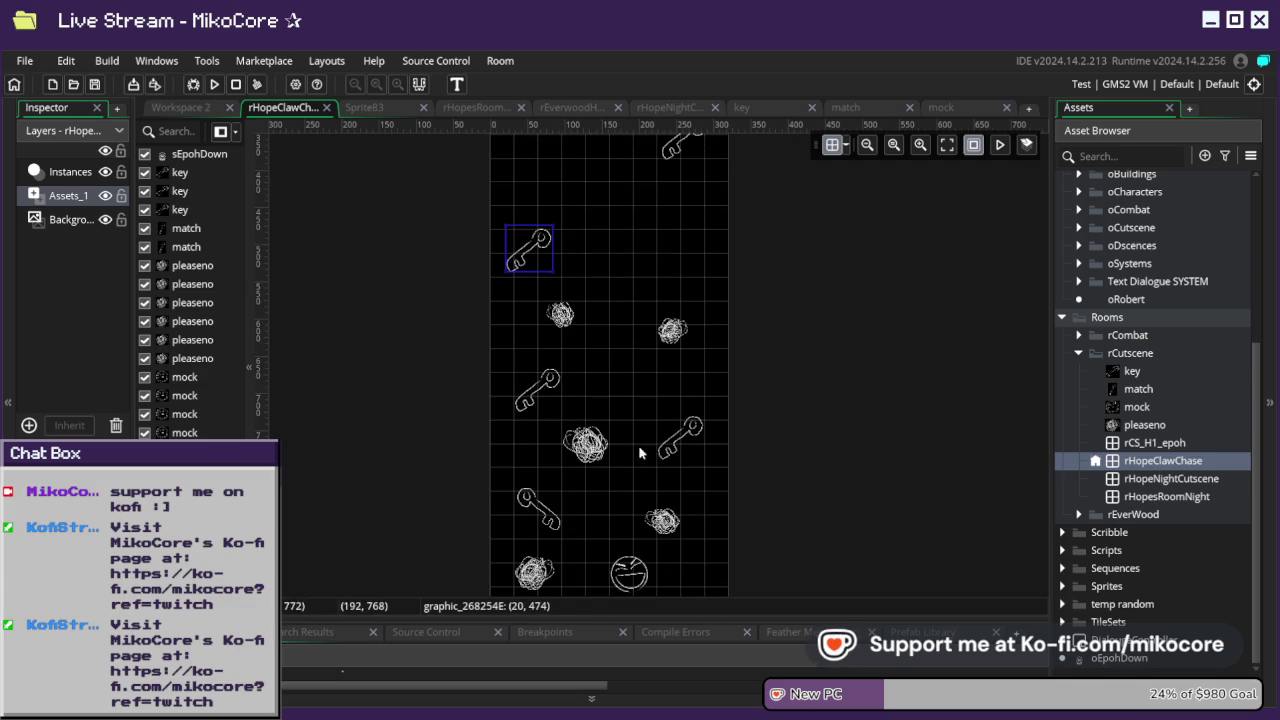
click(545, 504)
key(ctrl+v)
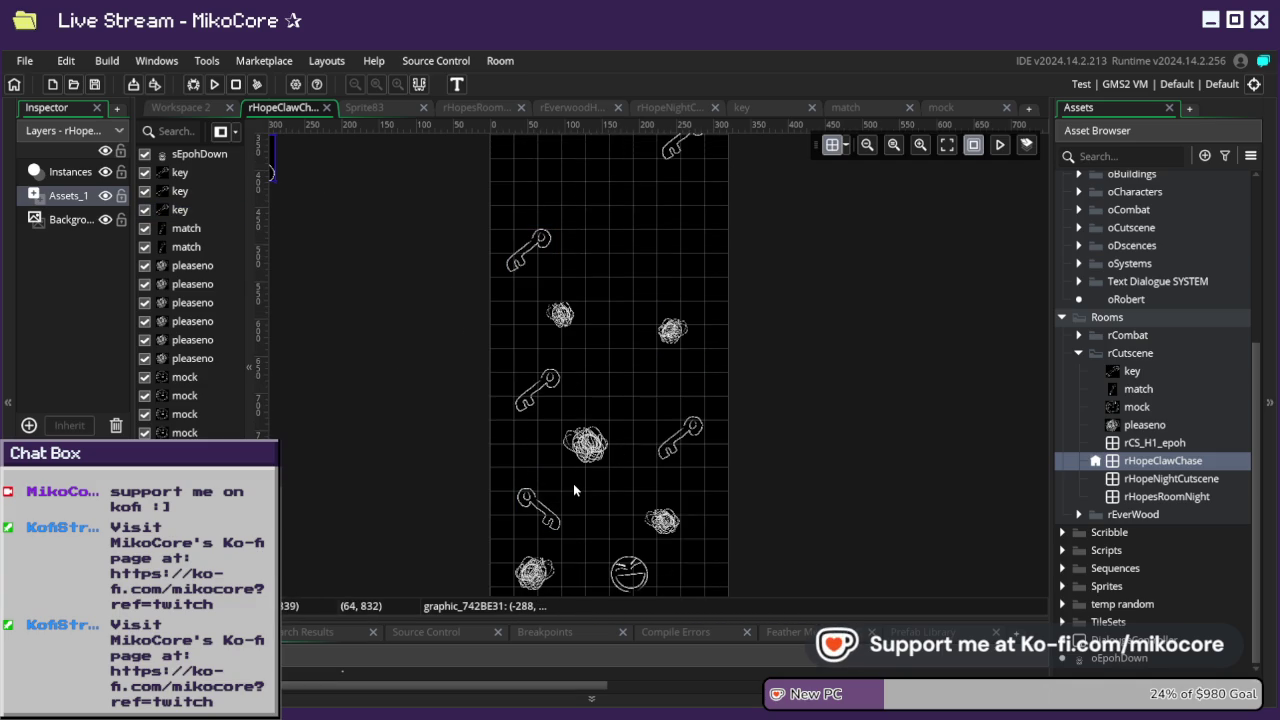
scroll(573, 490, up, 3)
scroll(573, 490, left, 2)
drag(343, 323, 618, 314)
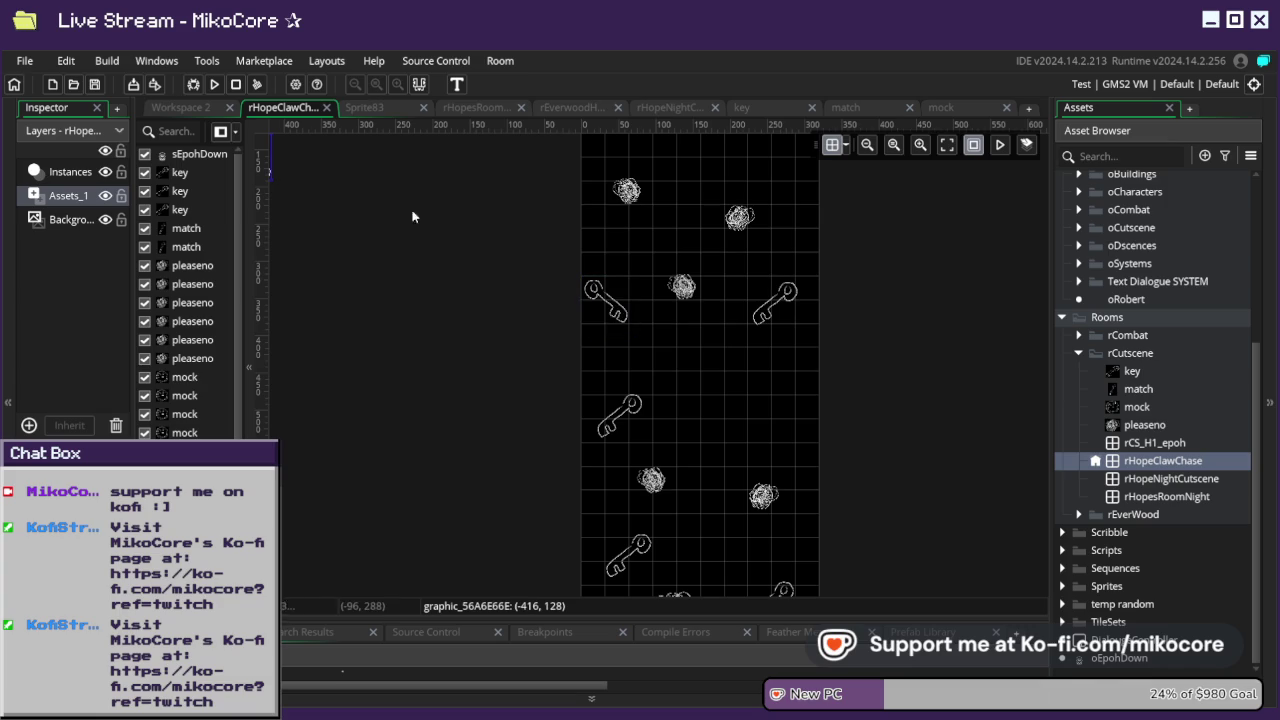
scroll(486, 277, left, 4)
scroll(486, 277, up, 1)
key(ctrl+v)
mouse_move(421, 207)
mouse_down()
mouse_move(960, 518)
mouse_move(910, 459)
mouse_up()
mouse_move(812, 466)
mouse_down()
mouse_move(800, 472)
mouse_move(880, 575)
mouse_move(950, 592)
mouse_move(806, 440)
mouse_up()
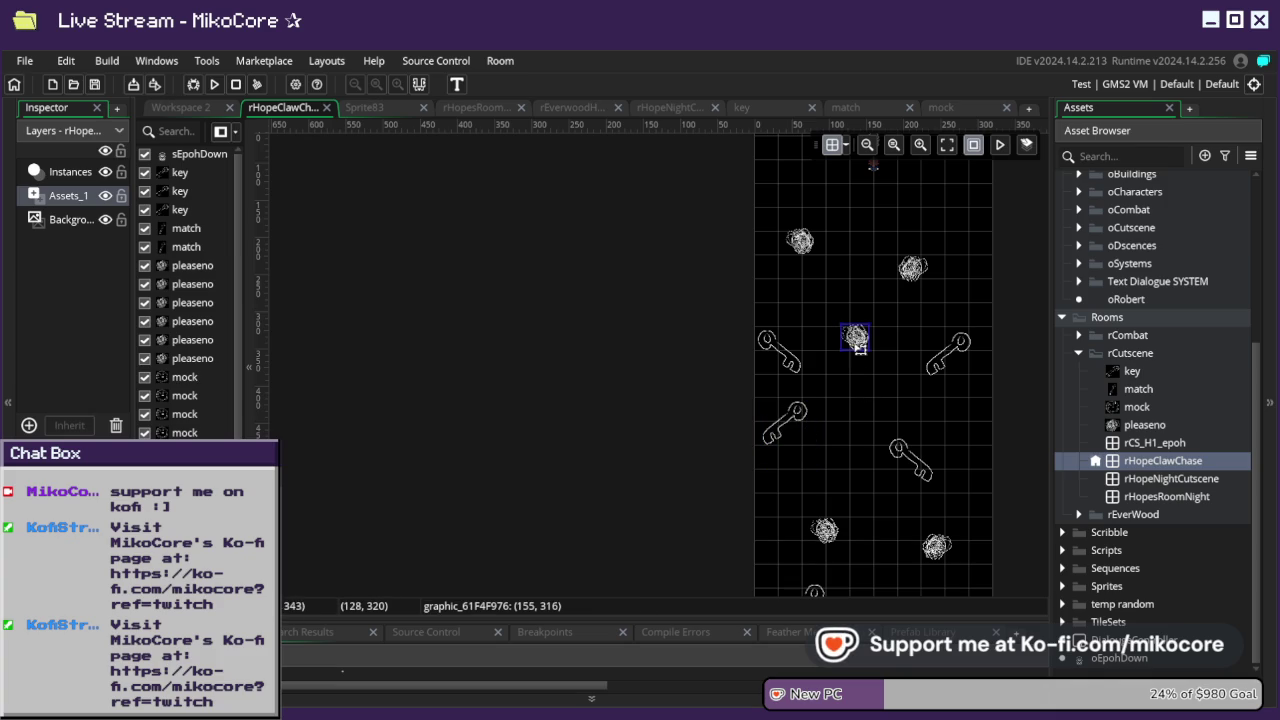
- Move the parked scribble graphic into the level at 113, 493 among the keys
scroll(722, 310, up, 1)
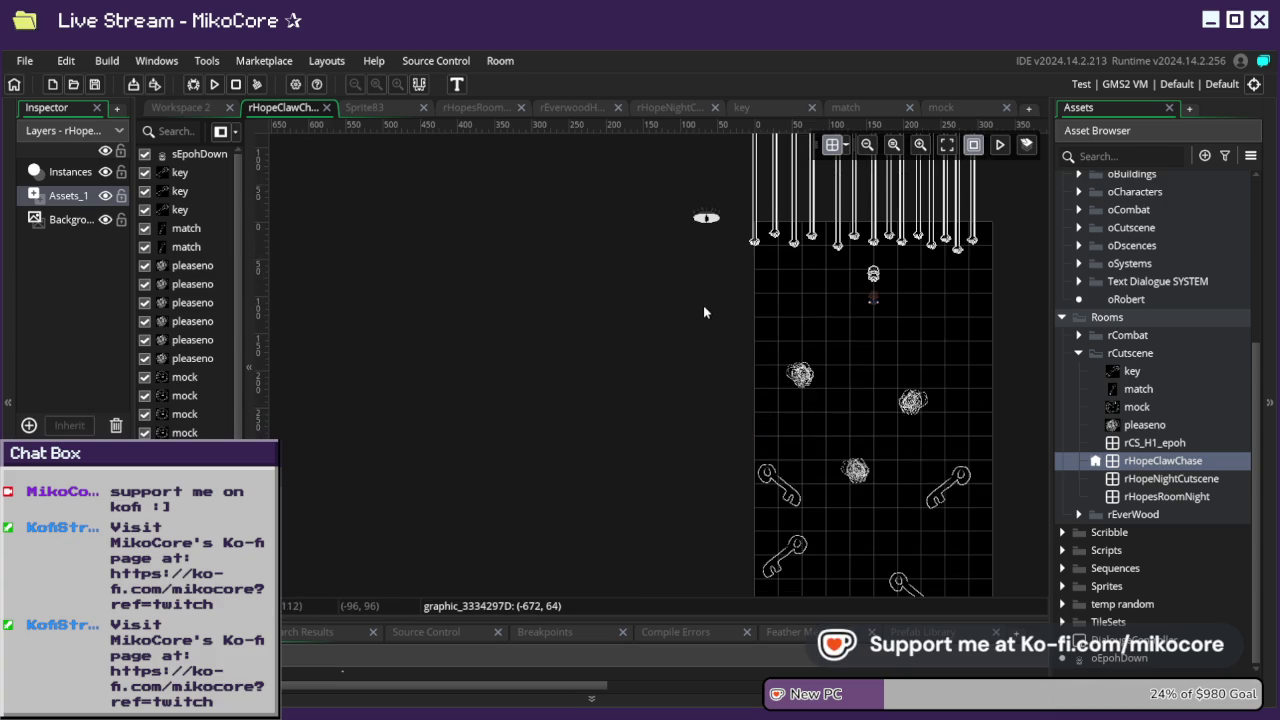
scroll(703, 305, down, 2)
mouse_move(391, 294)
mouse_down()
mouse_move(427, 294)
mouse_move(818, 540)
mouse_move(711, 464)
mouse_move(711, 426)
mouse_up()
scroll(823, 527, up, 1)
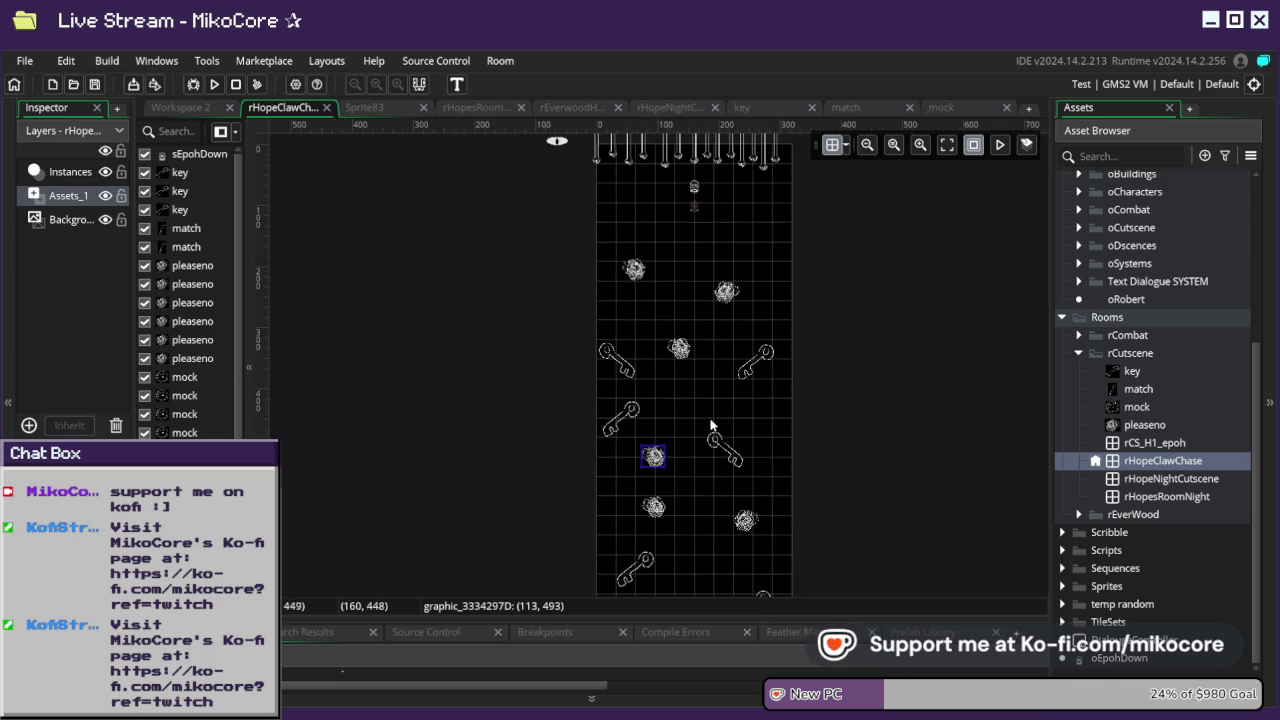
scroll(711, 426, down, 3)
scroll(727, 430, down, 2)
- Drag the match graphics into the room, placing two near its bottom
alt+click(724, 357)
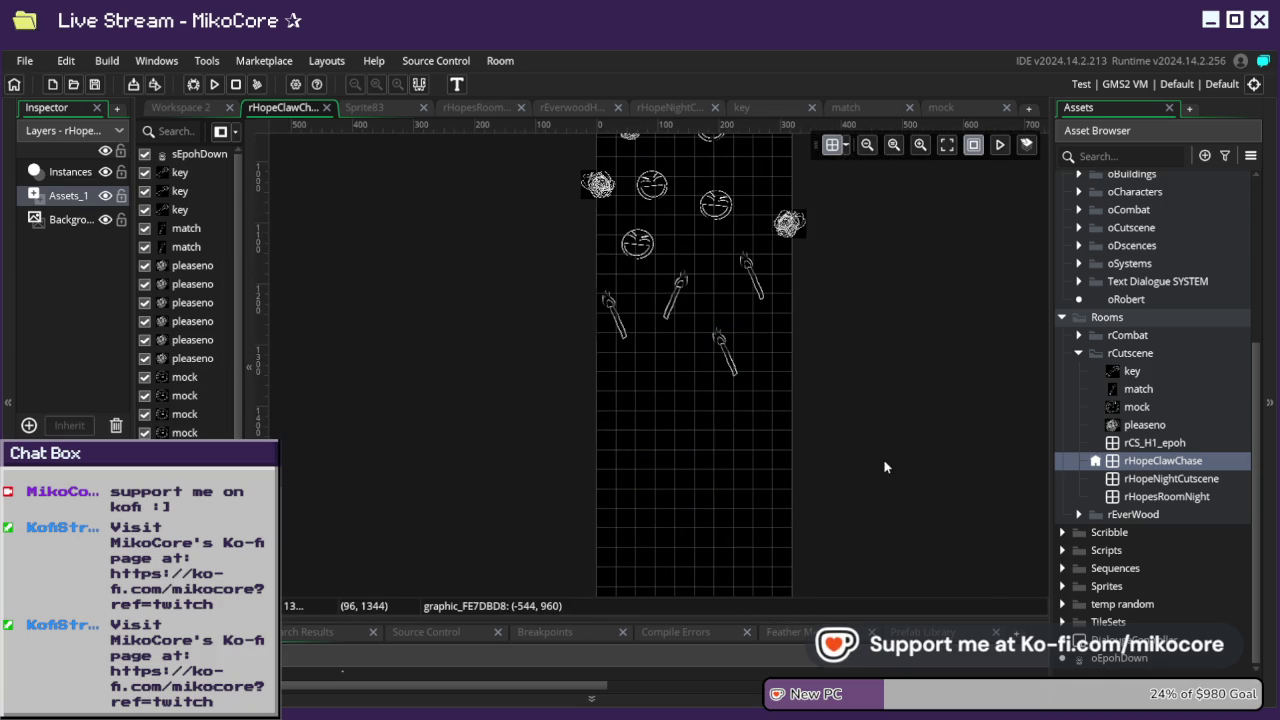
drag(652, 389, 855, 467)
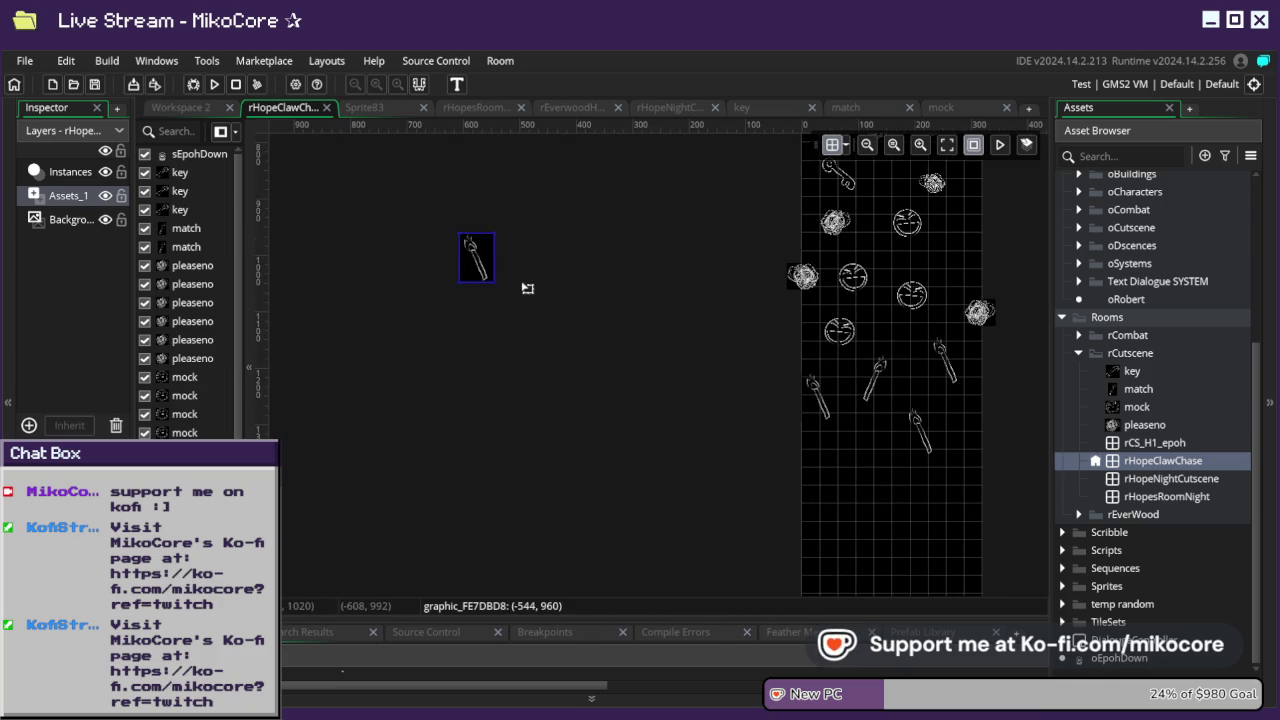
drag(484, 273, 838, 478)
click(756, 463)
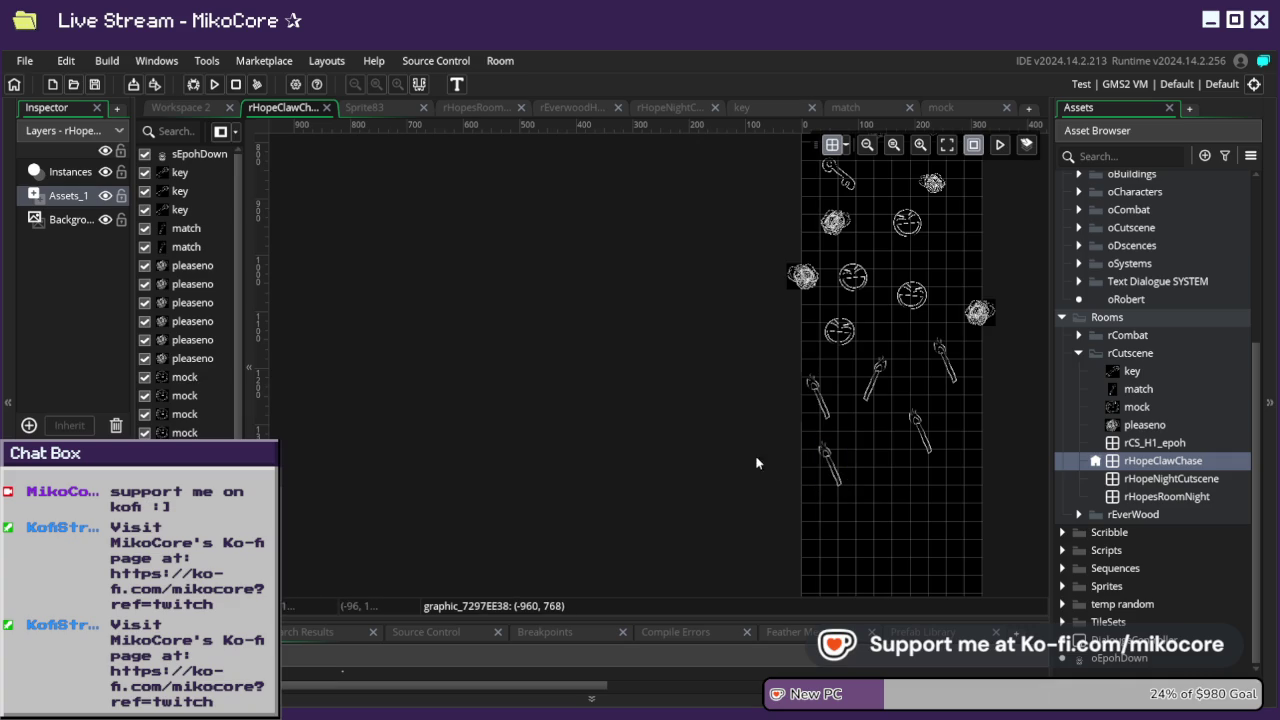
click(831, 475)
click(774, 451)
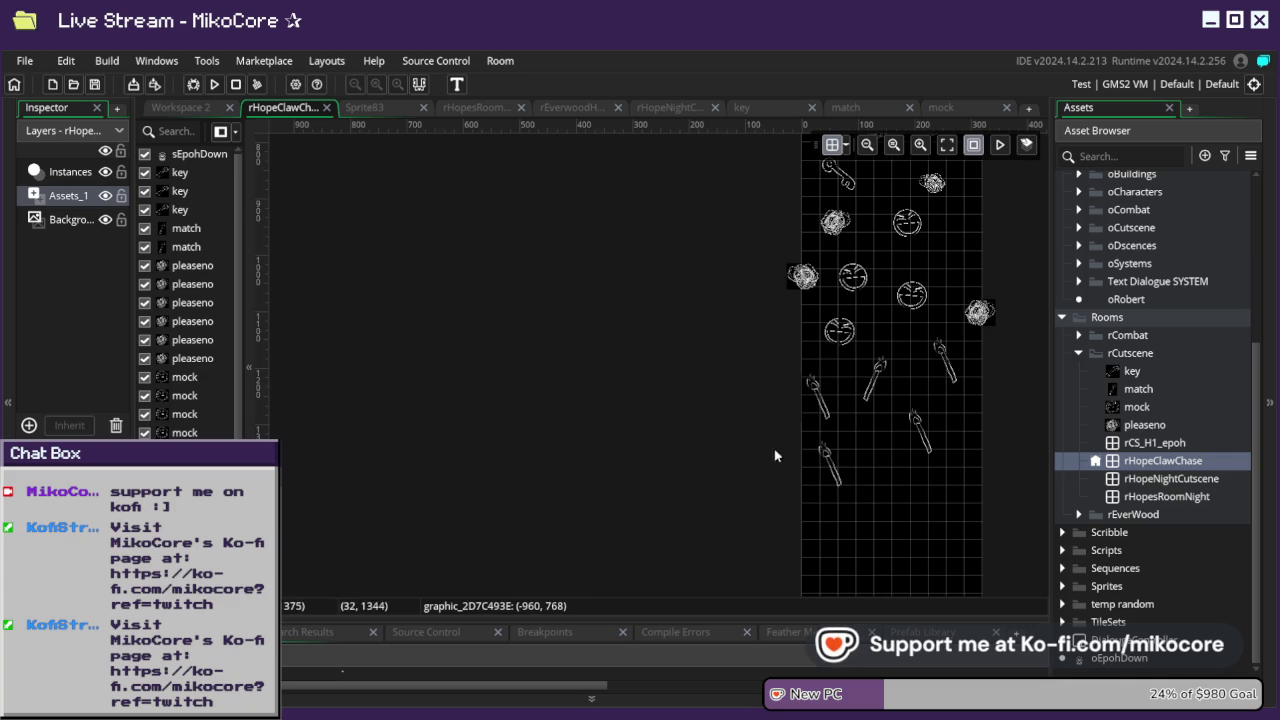
scroll(656, 397, down, 3)
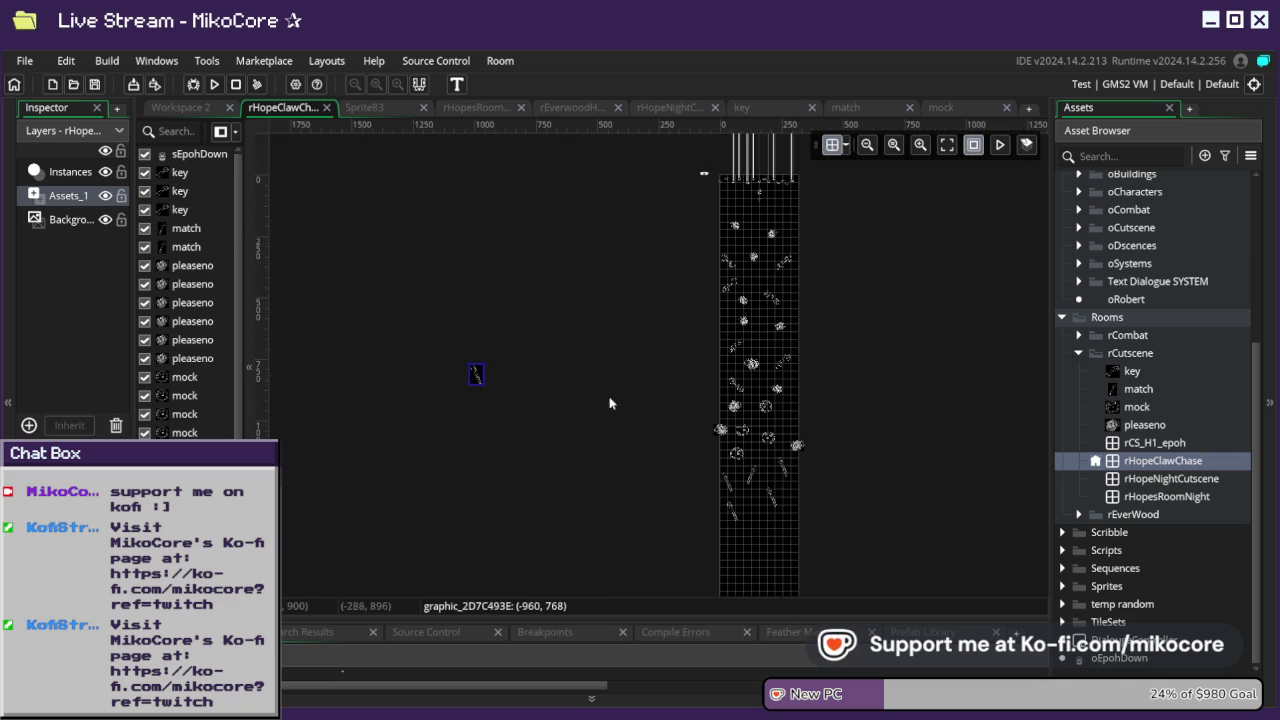
mouse_move(477, 378)
mouse_down()
mouse_move(593, 451)
mouse_move(834, 558)
mouse_move(795, 548)
mouse_up()
mouse_move(480, 372)
mouse_down()
mouse_move(751, 566)
mouse_move(758, 553)
mouse_move(731, 549)
mouse_up()
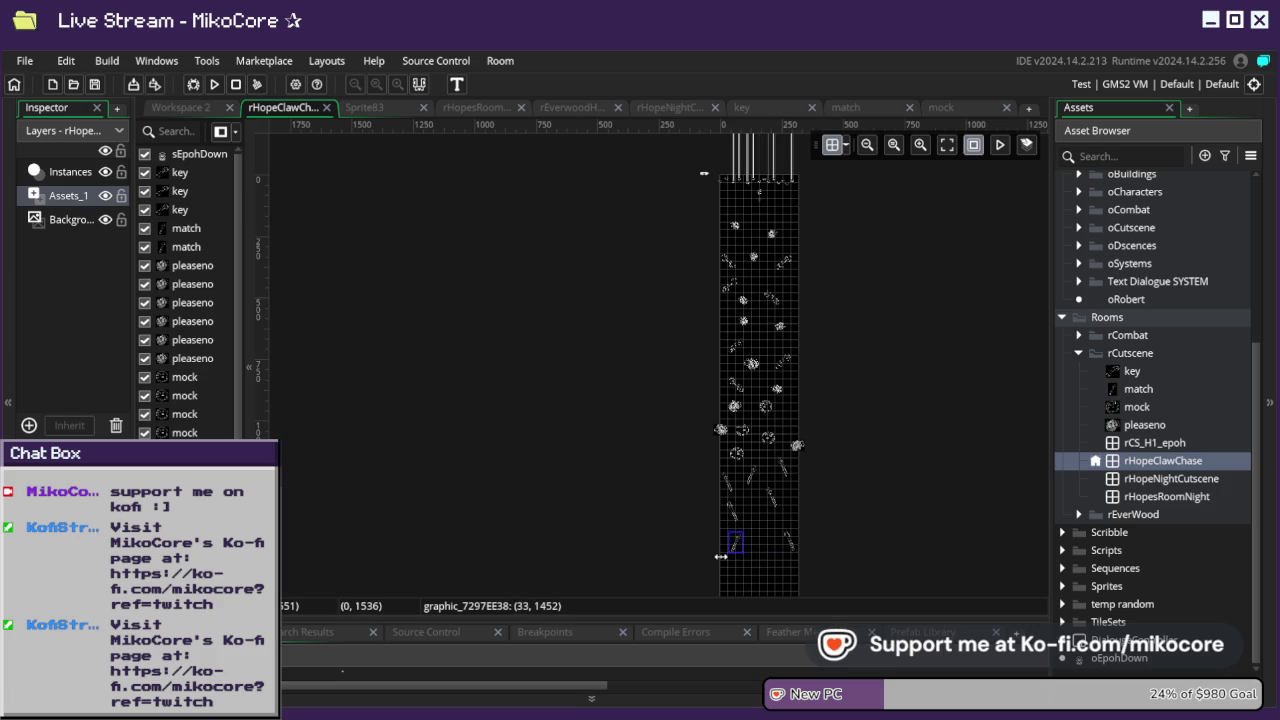
scroll(722, 556, up, 5)
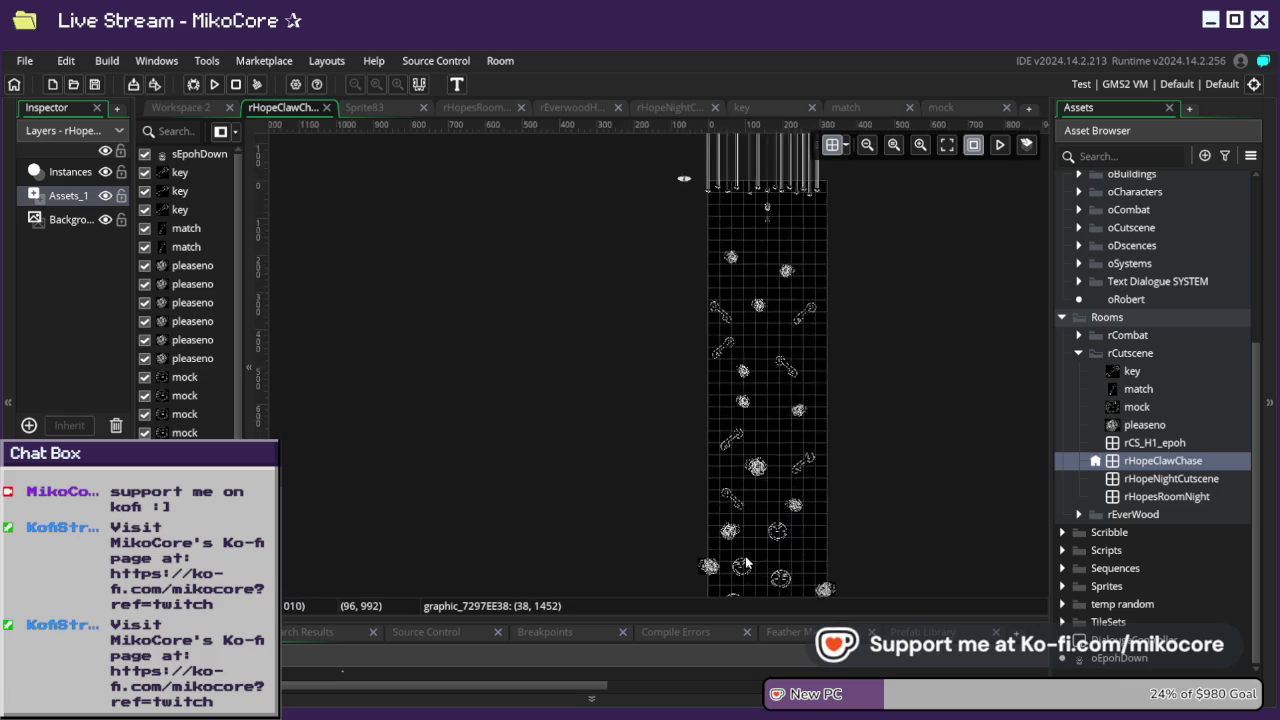
drag(751, 457, 792, 430)
- Paste a scribble copy and delete the stray match graphic off the room's left edge
click(889, 204)
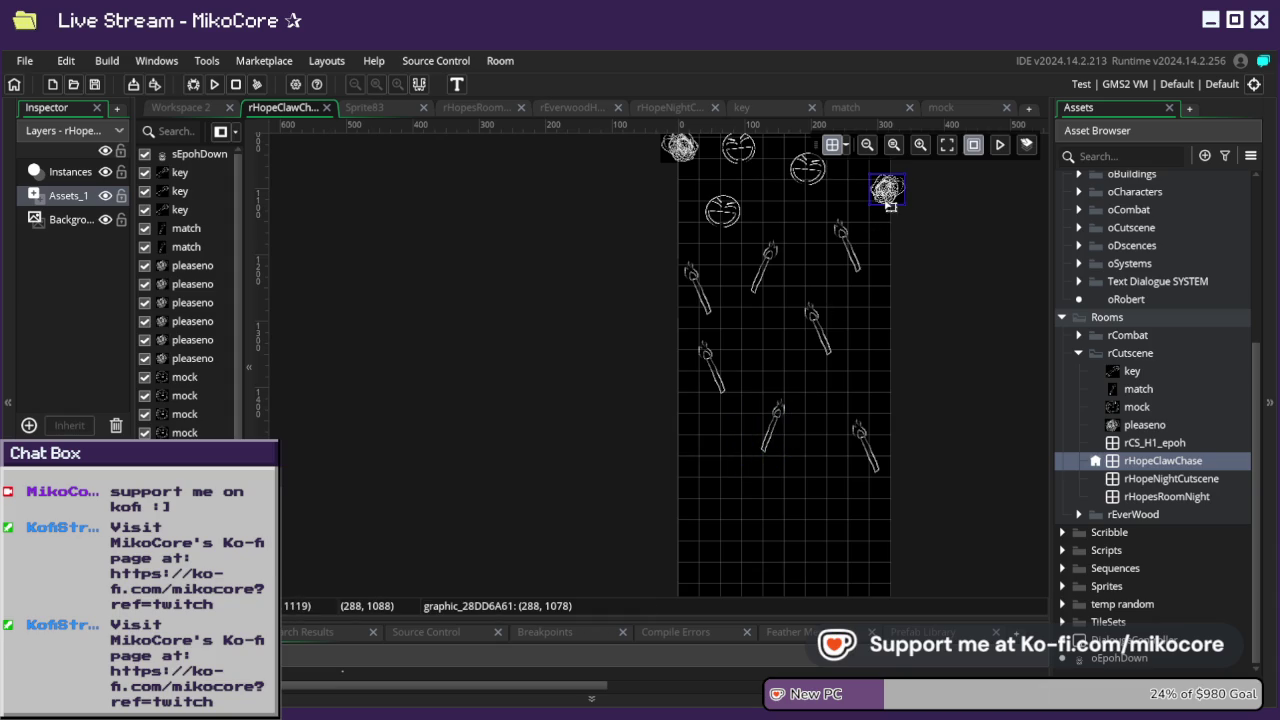
key(ctrl+v)
drag(706, 286, 544, 281)
key(Delete)
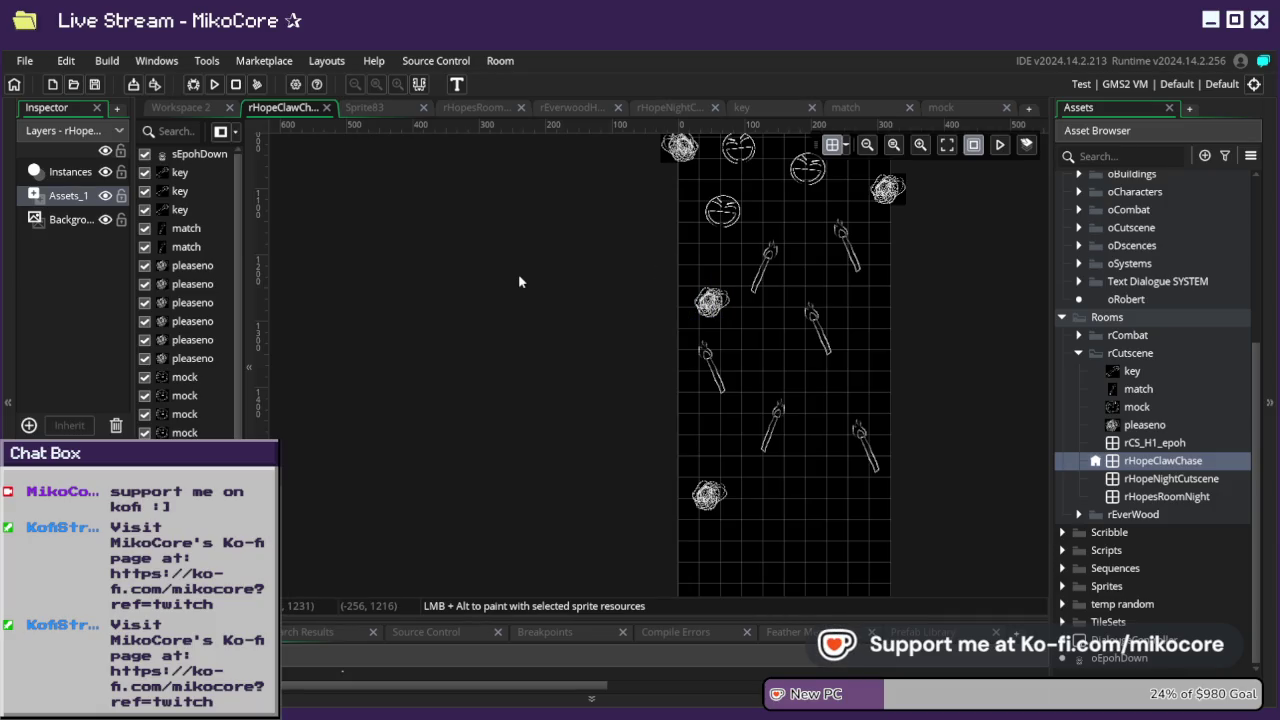
- Paste two more scribble copies, placing them near the room bottom around 196, 1568
click(733, 309)
key(ctrl+v)
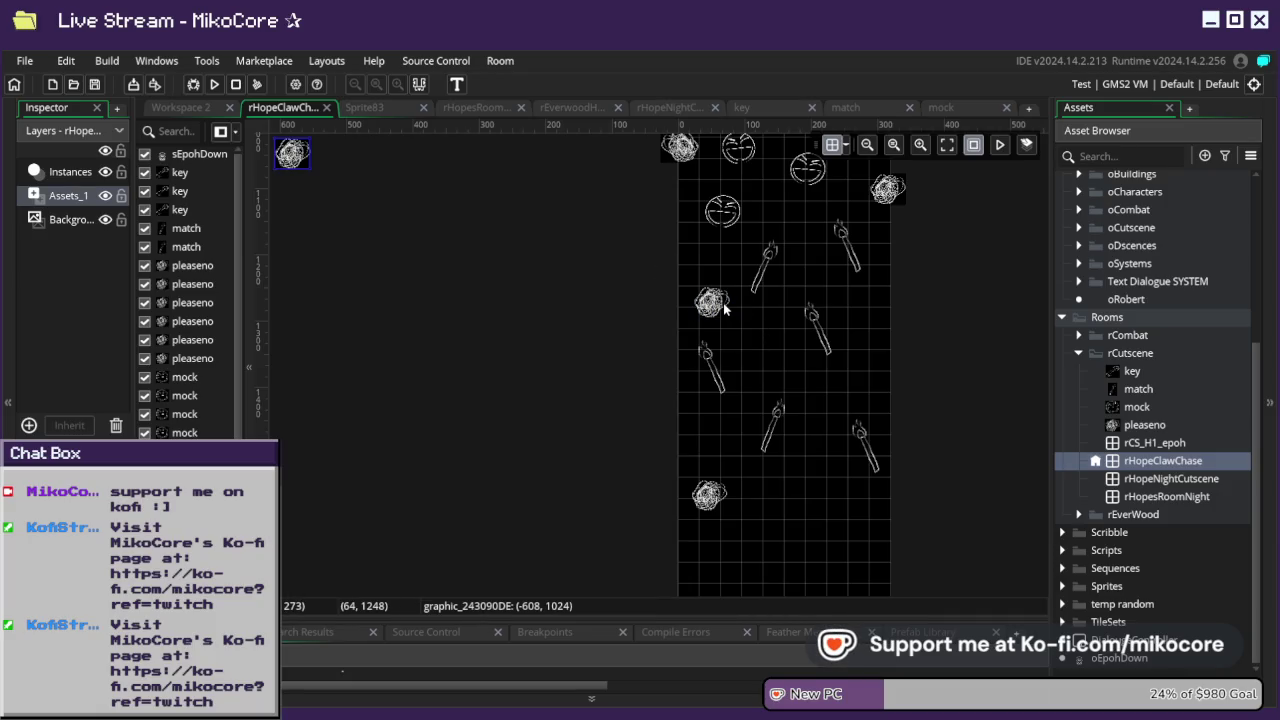
mouse_move(292, 152)
mouse_down()
mouse_move(877, 500)
mouse_move(857, 523)
mouse_move(863, 537)
mouse_up()
click(680, 148)
key(ctrl+v)
mouse_move(278, 163)
mouse_down()
mouse_move(735, 420)
mouse_move(768, 590)
mouse_move(785, 593)
mouse_move(789, 520)
mouse_move(809, 510)
mouse_move(817, 525)
mouse_up()
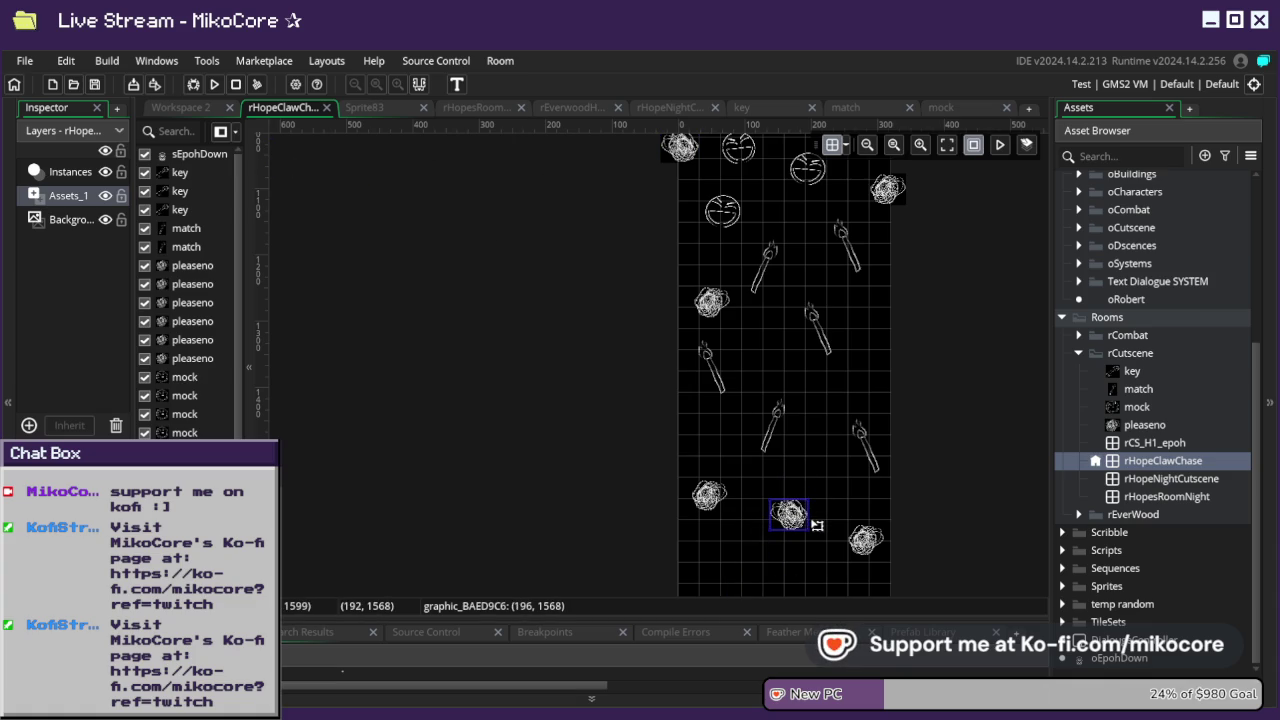
- Build and run the game
scroll(818, 400, up, 10)
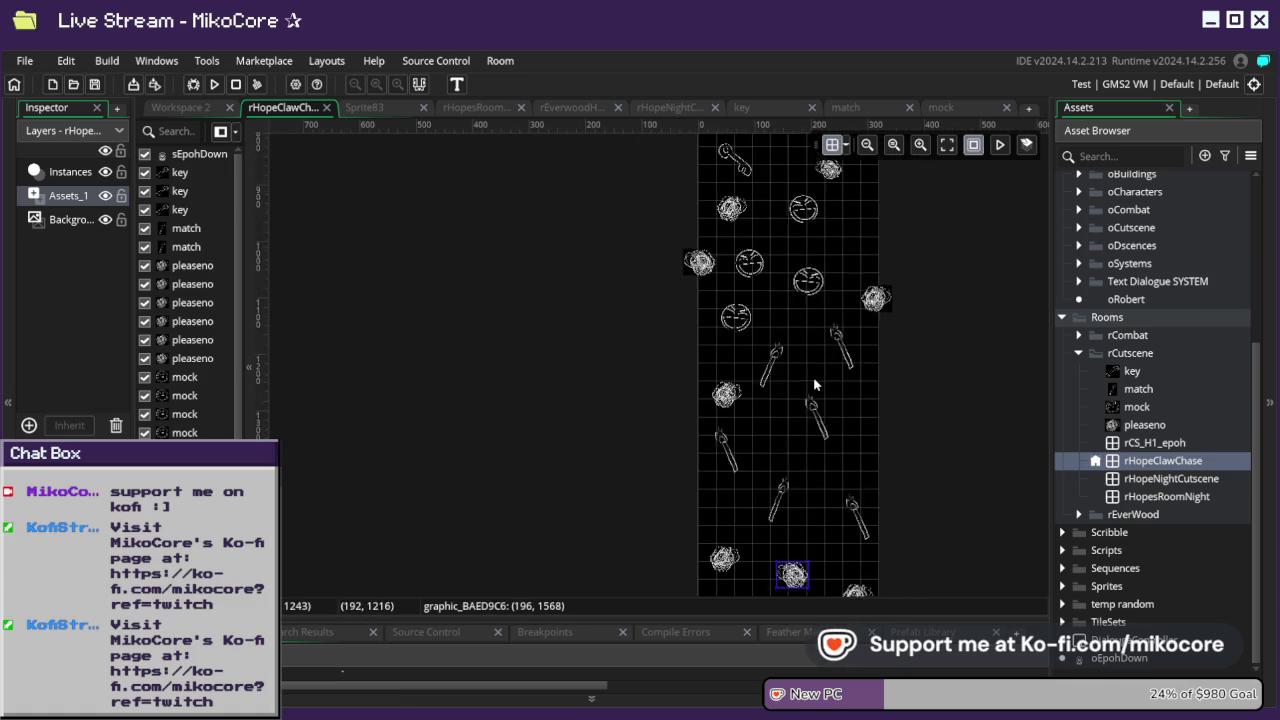
scroll(818, 380, up, 3)
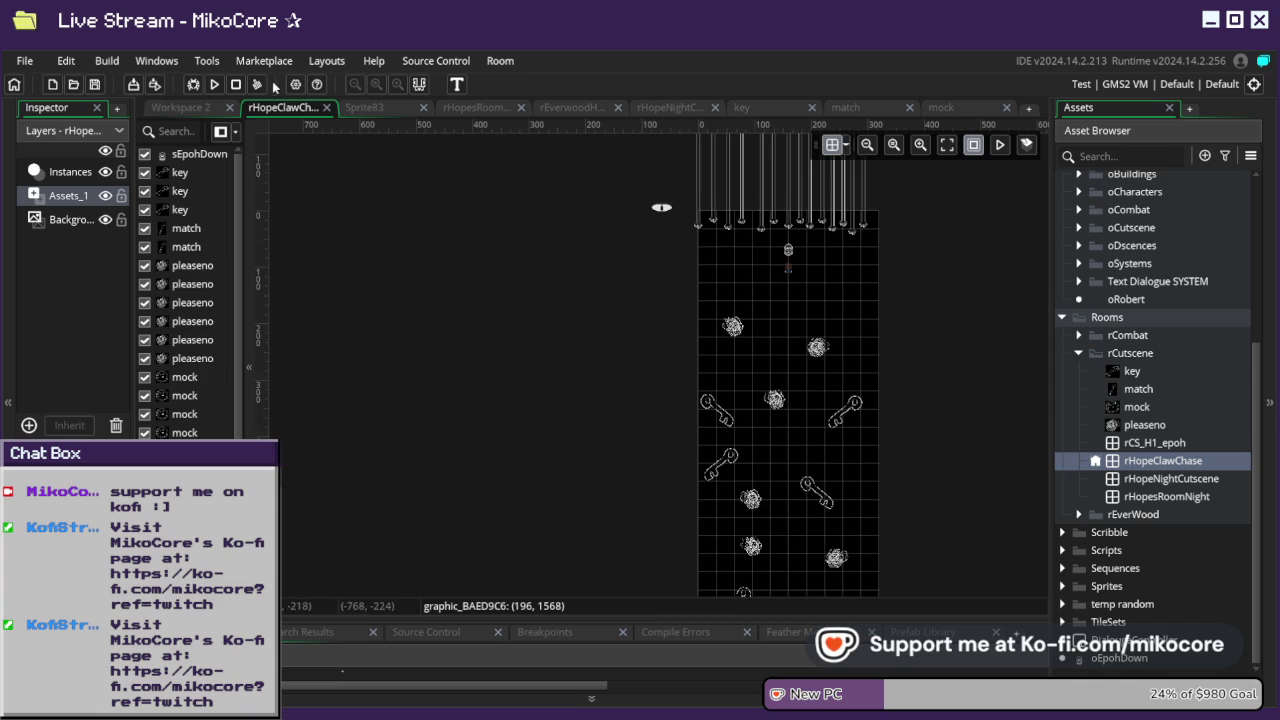
click(213, 85)
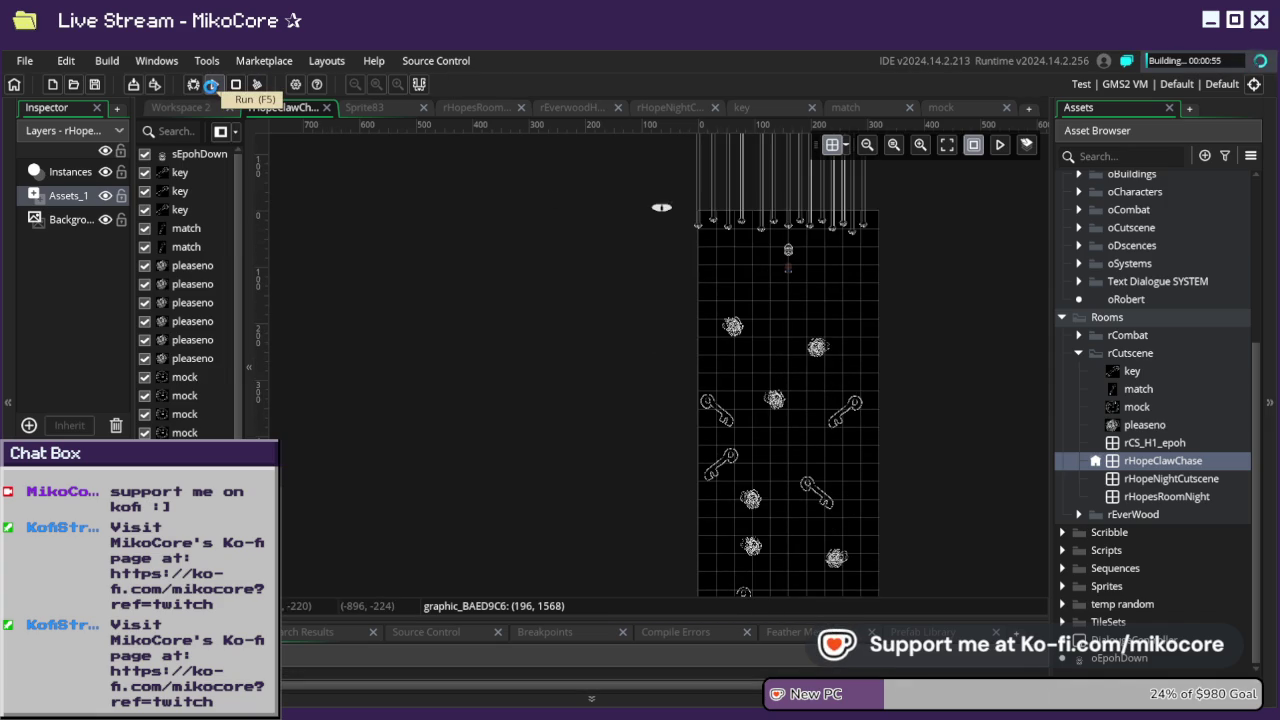